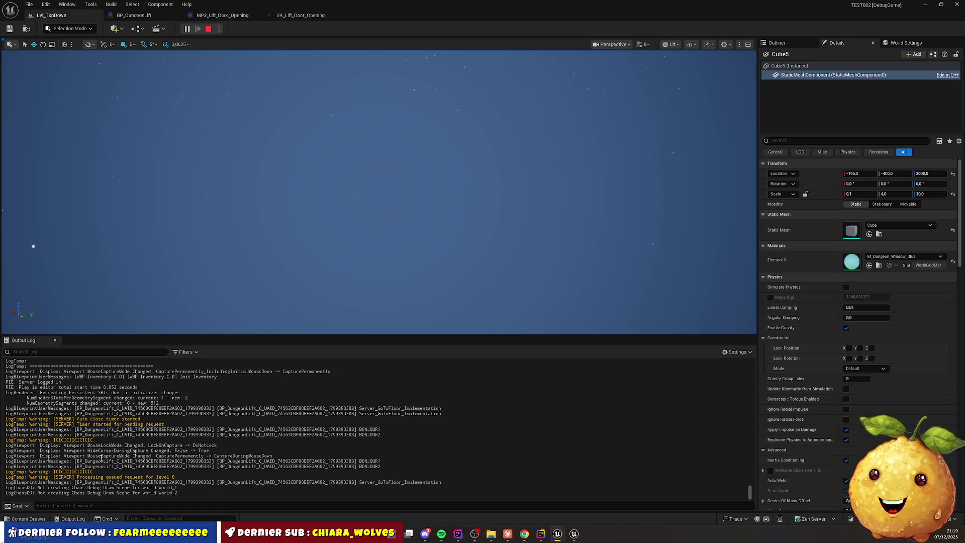
Clear the Output Log, play-test walking into the tower lift, then exit and minimize Unreal
{"action": "right_click", "coordinate": [359, 390]}
{"action": "left_click", "coordinate": [387, 402]}
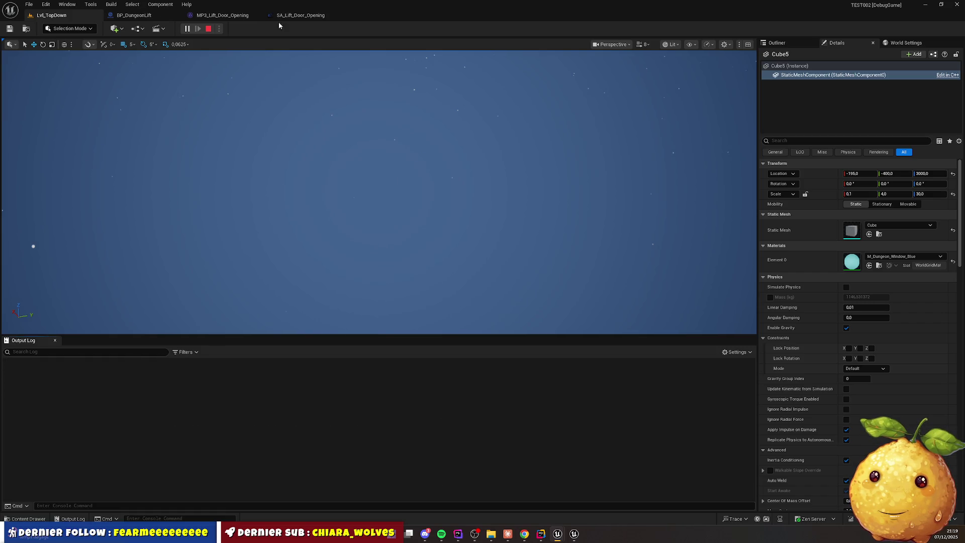
{"action": "left_click", "coordinate": [210, 28]}
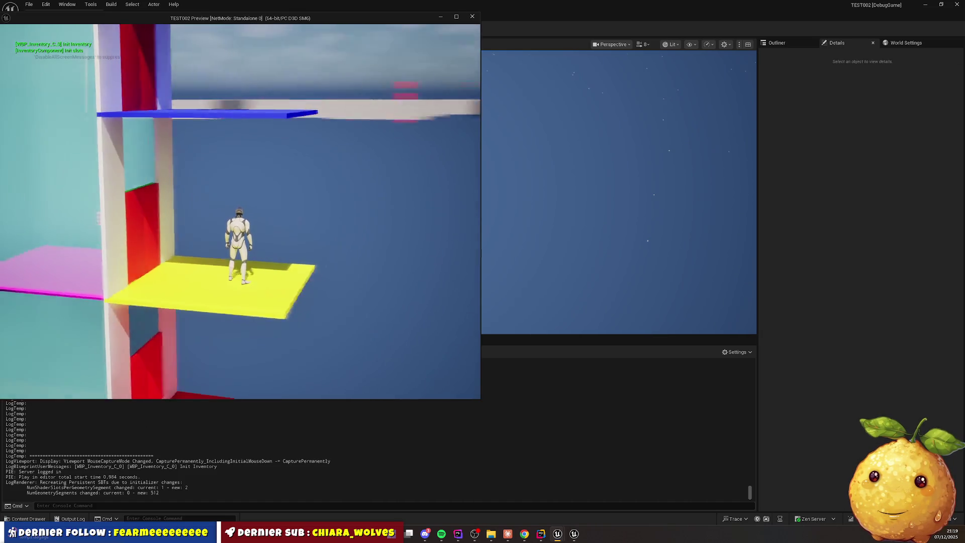
{"action": "key", "text": "w"}
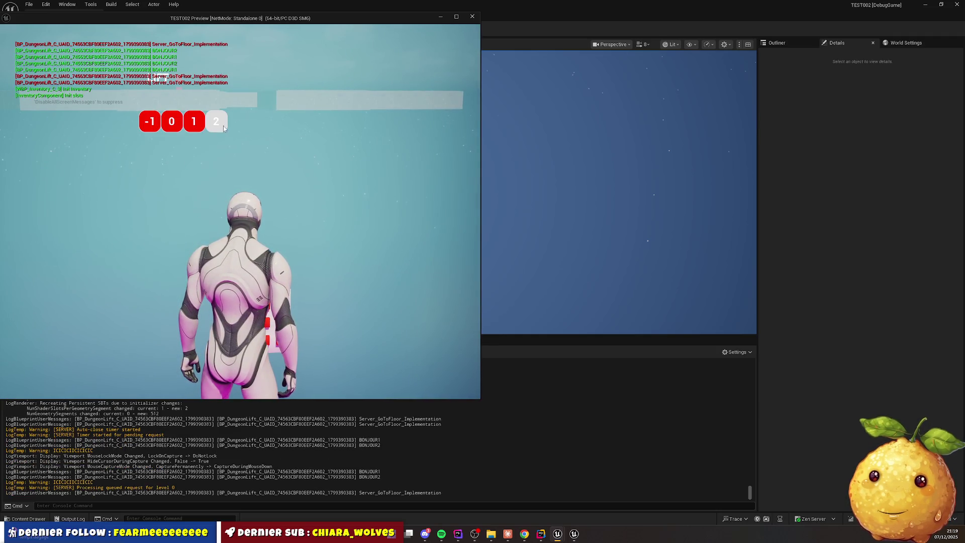
{"action": "key", "text": "Escape"}
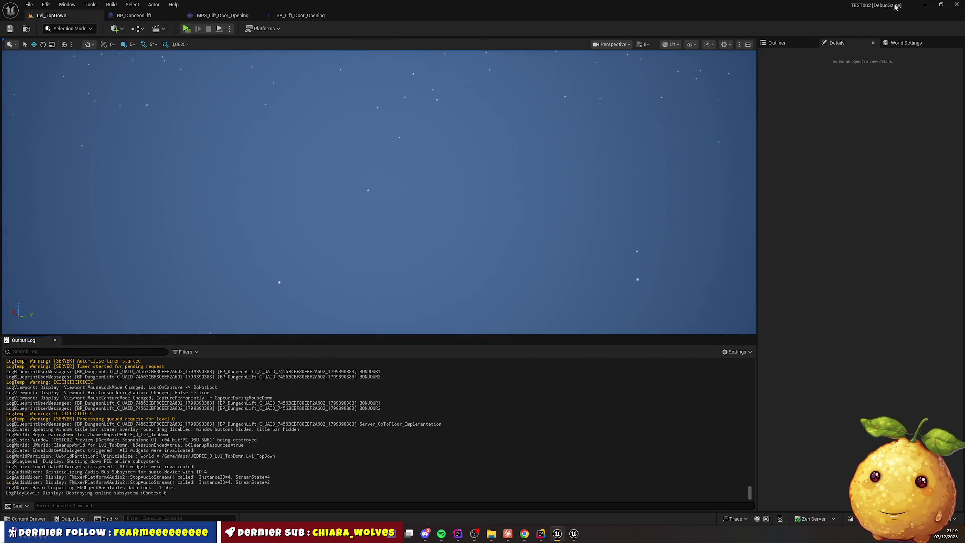
{"action": "left_click", "coordinate": [925, 5]}
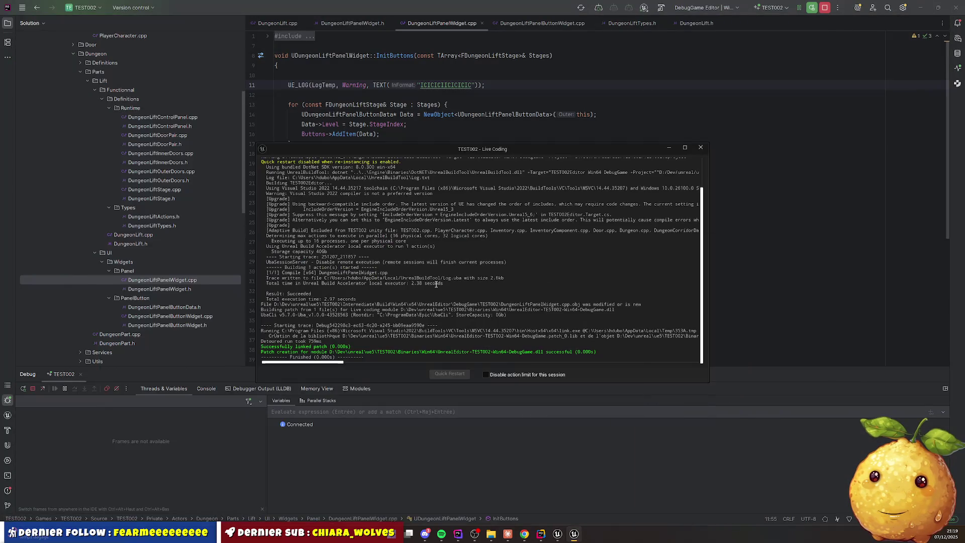
Dismiss the Live Coding log and open DungeonLift.cpp at ShowControlPanelWidget's AddToViewport call
{"action": "left_click", "coordinate": [701, 147]}
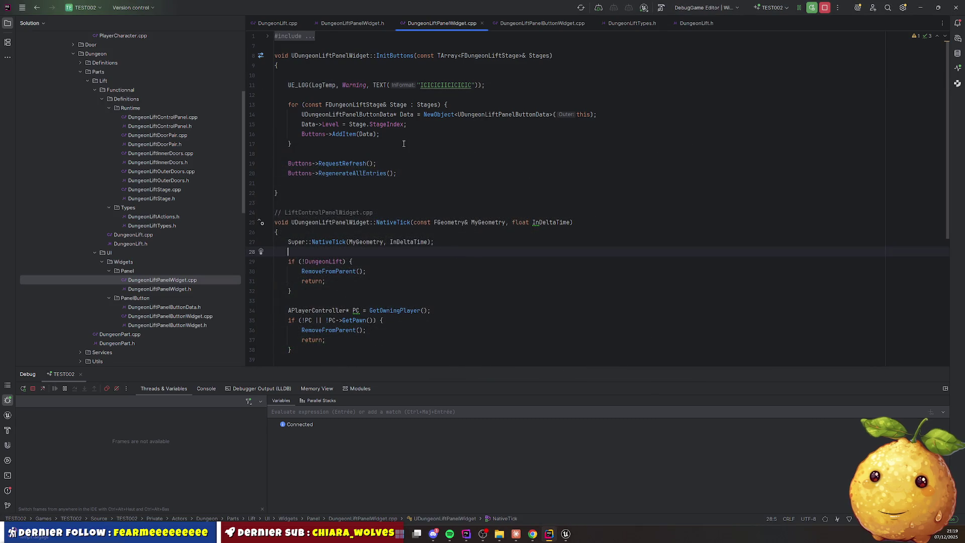
{"action": "mouse_move", "coordinate": [355, 104]}
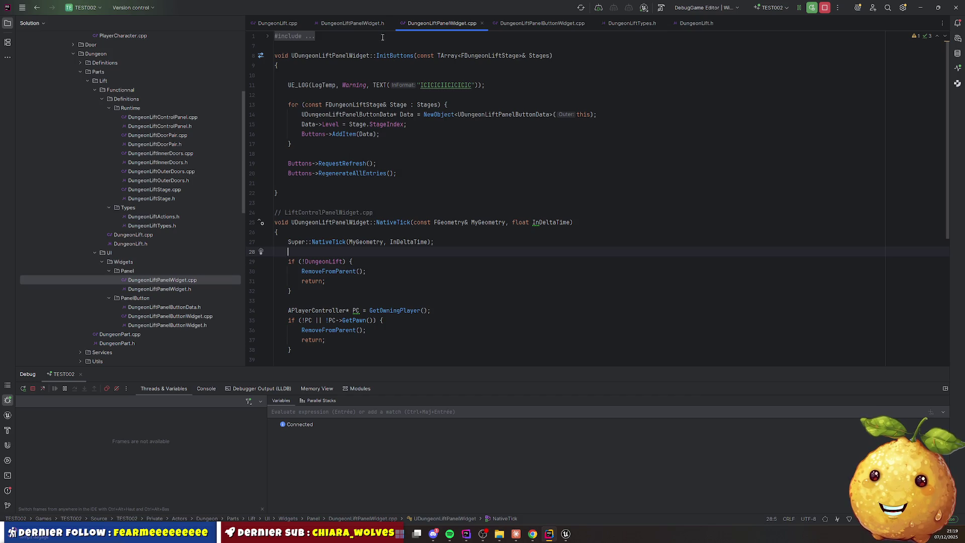
{"action": "left_click", "coordinate": [295, 22]}
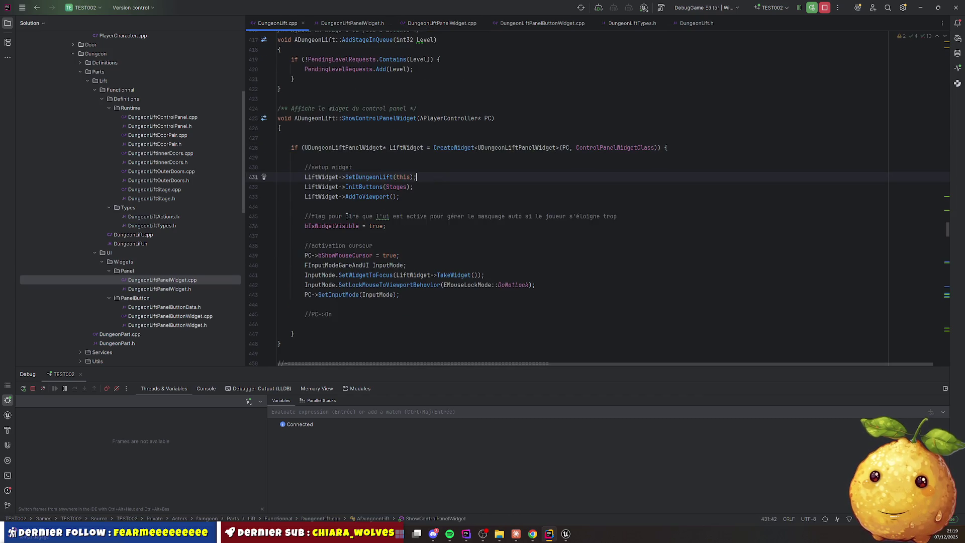
{"action": "left_click", "coordinate": [364, 197]}
{"action": "double_click", "coordinate": [364, 197]}
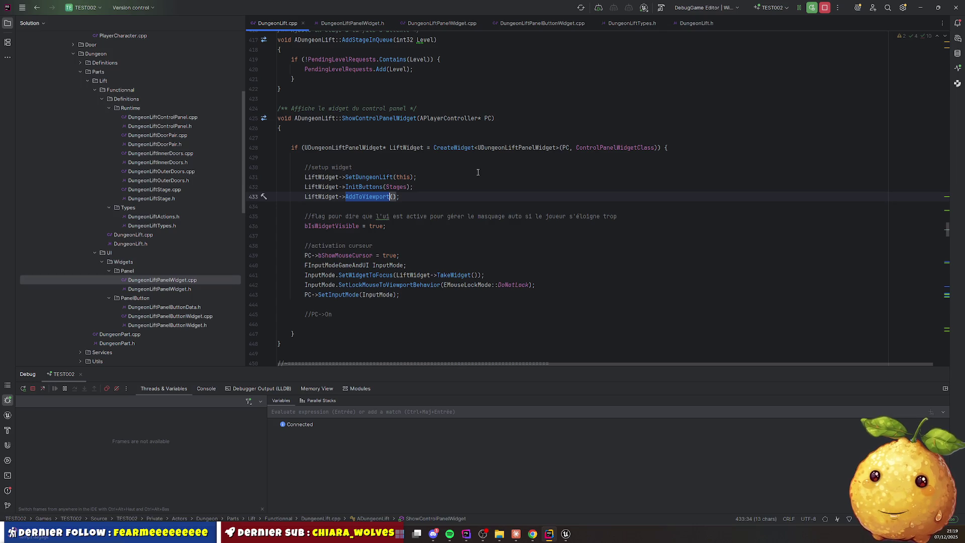
Set a breakpoint on line 428's CreateWidget call and recompile with Live Coding (Ctrl+Alt+F11)
{"action": "double_click", "coordinate": [564, 148]}
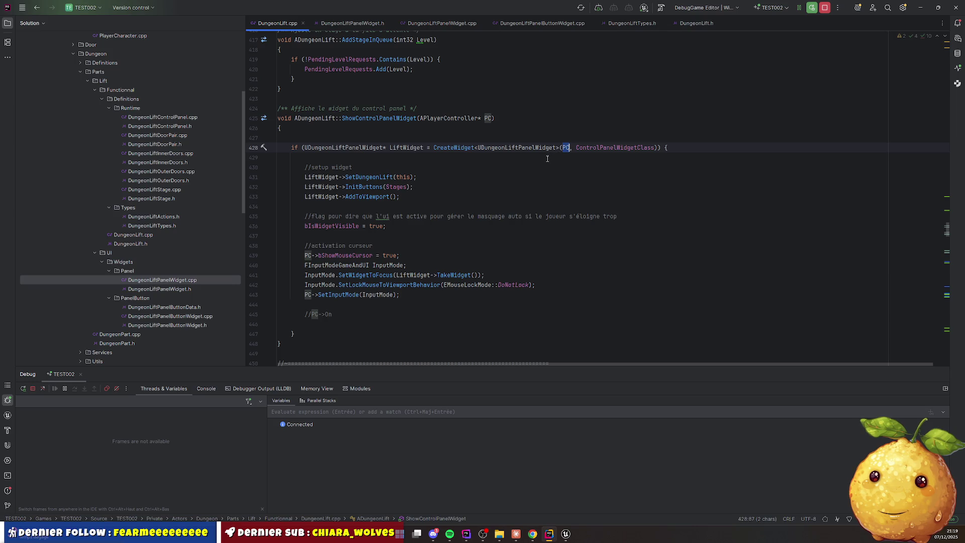
{"action": "left_click", "coordinate": [337, 159]}
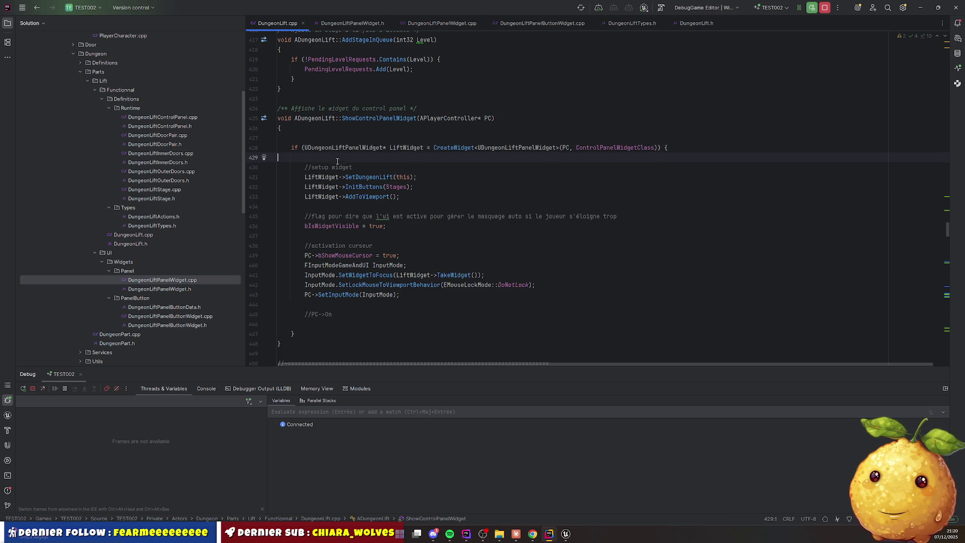
{"action": "left_click", "coordinate": [254, 149]}
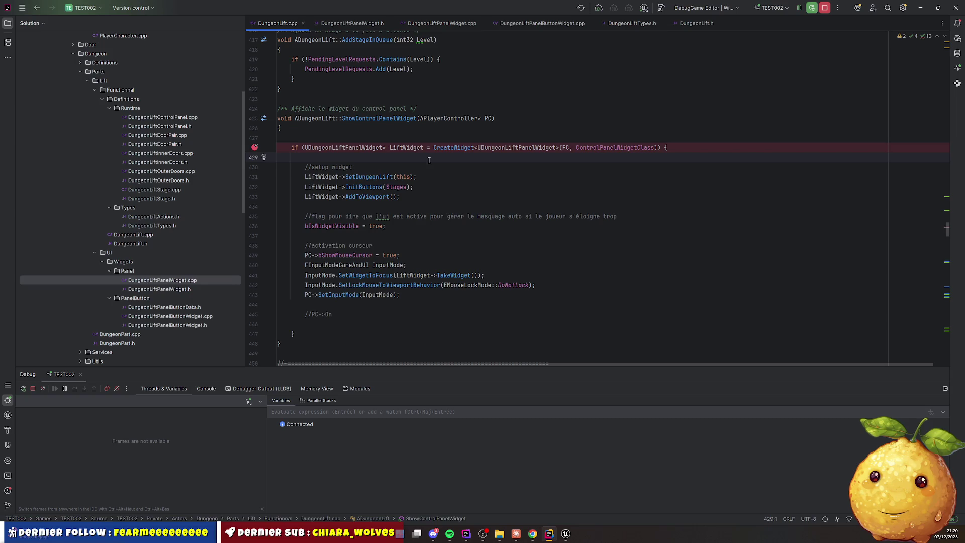
{"action": "key", "text": "ctrl+alt+F11"}
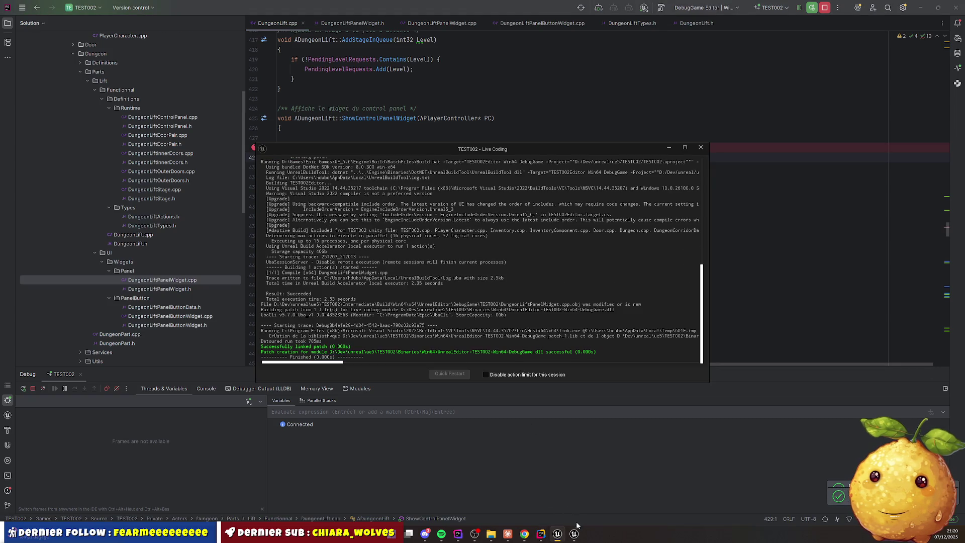
Bring Unreal forward, walk to the lift tower, and interact with its control panel using E
{"action": "mouse_move", "coordinate": [558, 533]}
{"action": "left_click", "coordinate": [567, 489]}
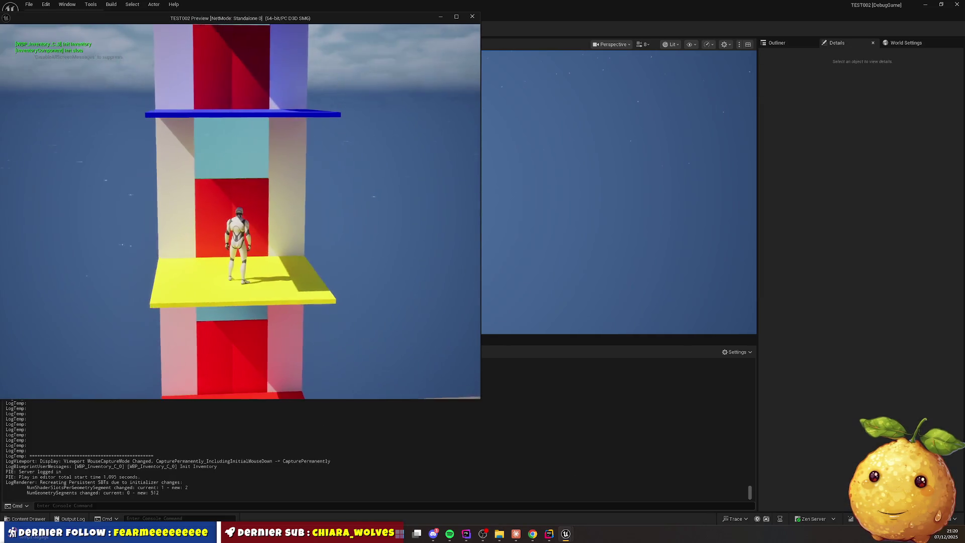
{"action": "key", "text": "w"}
{"action": "key", "text": "w"}
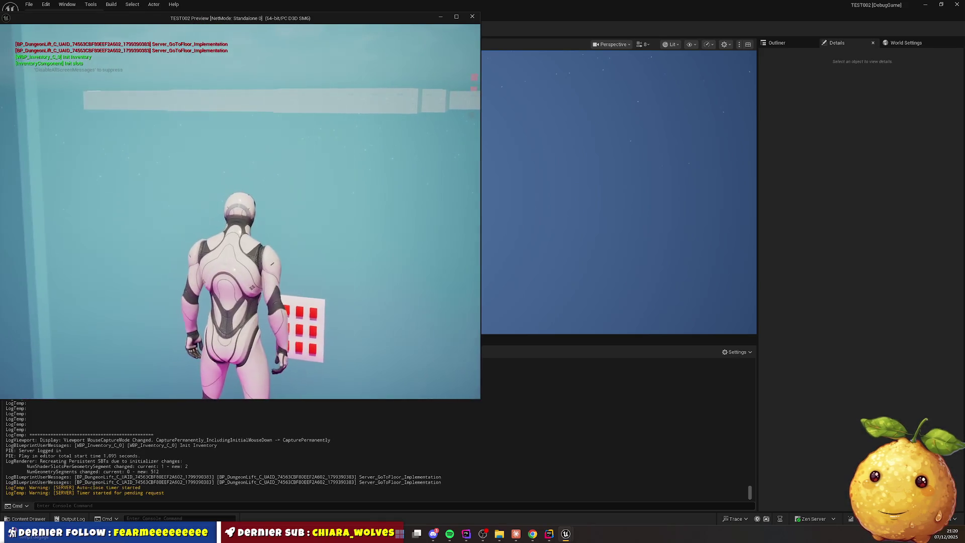
{"action": "key", "text": "e"}
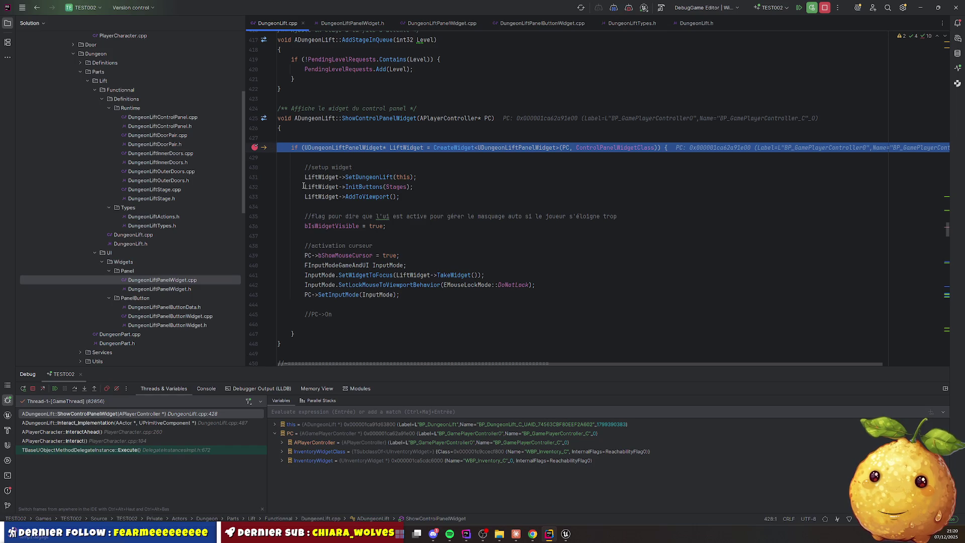
Step over lines 428 and 431 to create LiftWidget, stopping at line 432's InitButtons call
{"action": "key", "text": "F8"}
{"action": "mouse_move", "coordinate": [312, 187]}
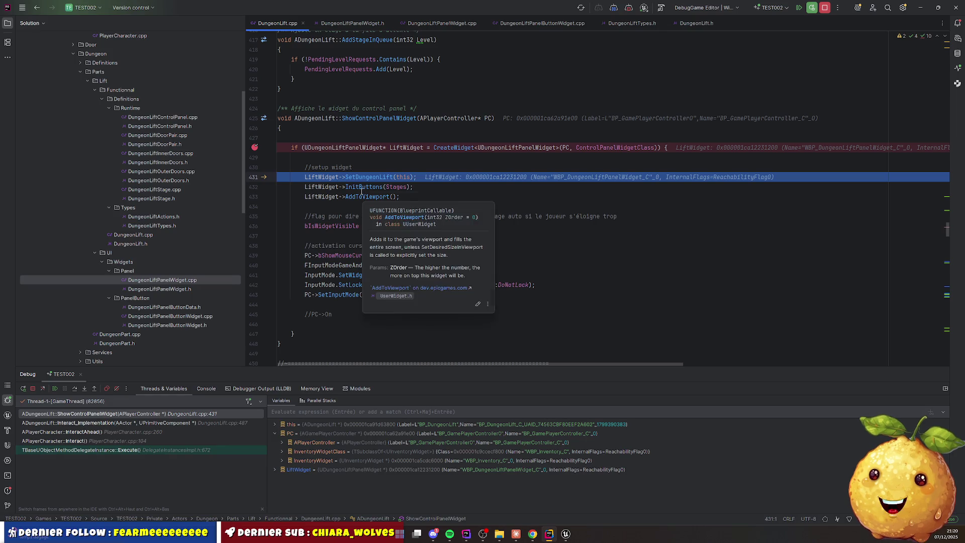
{"action": "mouse_move", "coordinate": [366, 176]}
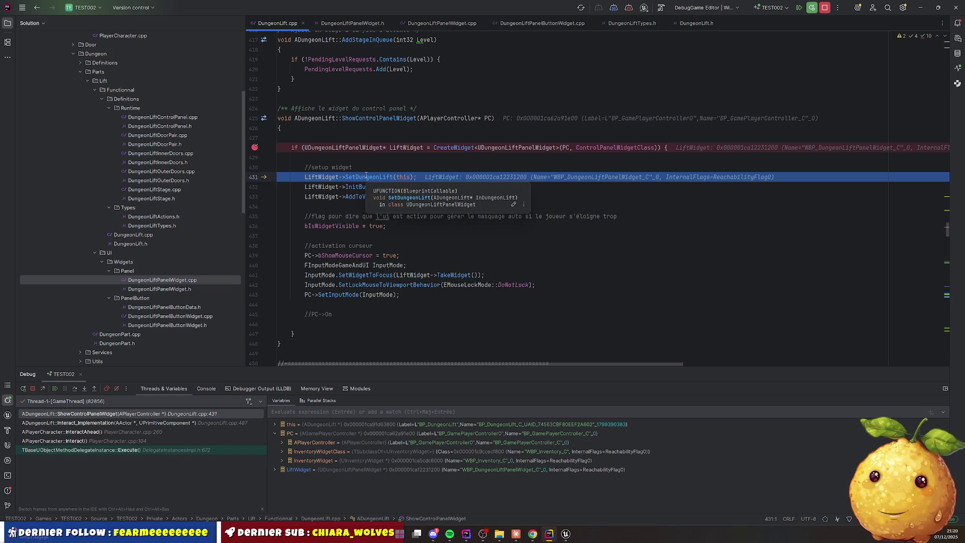
{"action": "key", "text": "F10"}
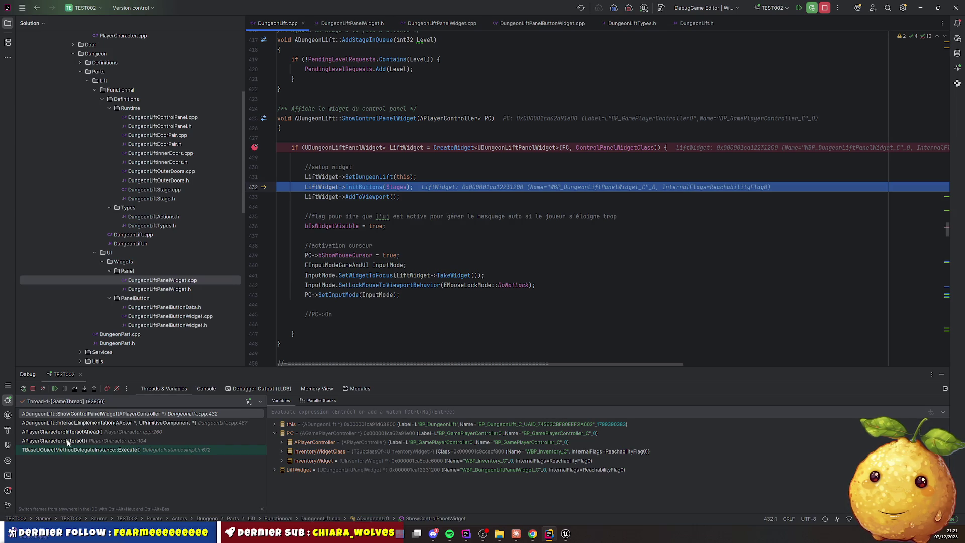
{"action": "left_click", "coordinate": [56, 415]}
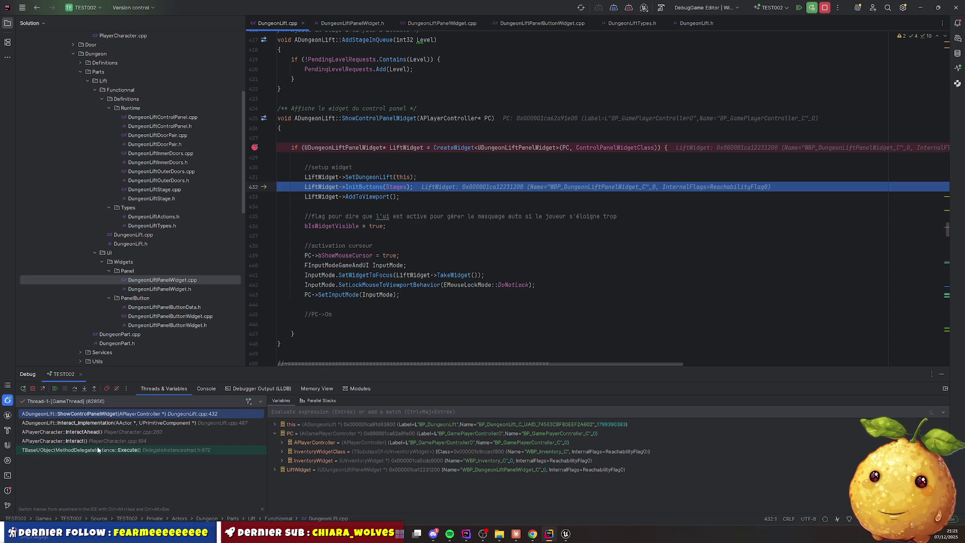
Jump to the Interact_Implementation caller frame and review its code around line 487
{"action": "left_click", "coordinate": [85, 424]}
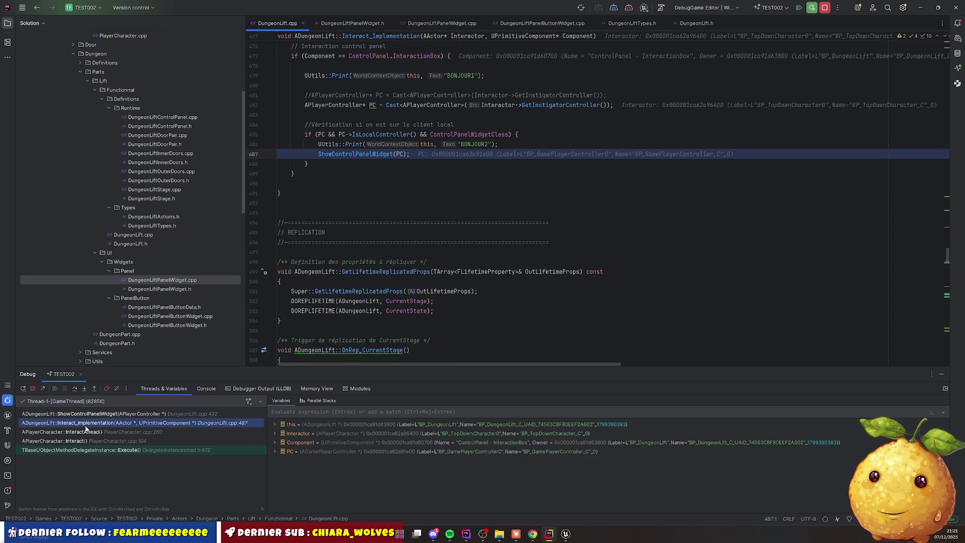
{"action": "scroll", "coordinate": [396, 298], "scroll_direction": "up", "scroll_amount": 4}
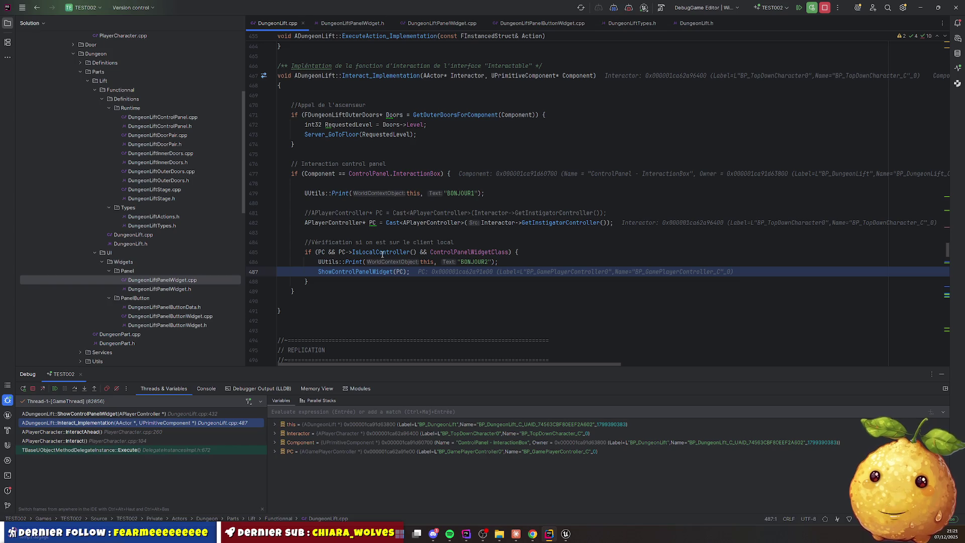
{"action": "mouse_move", "coordinate": [374, 252]}
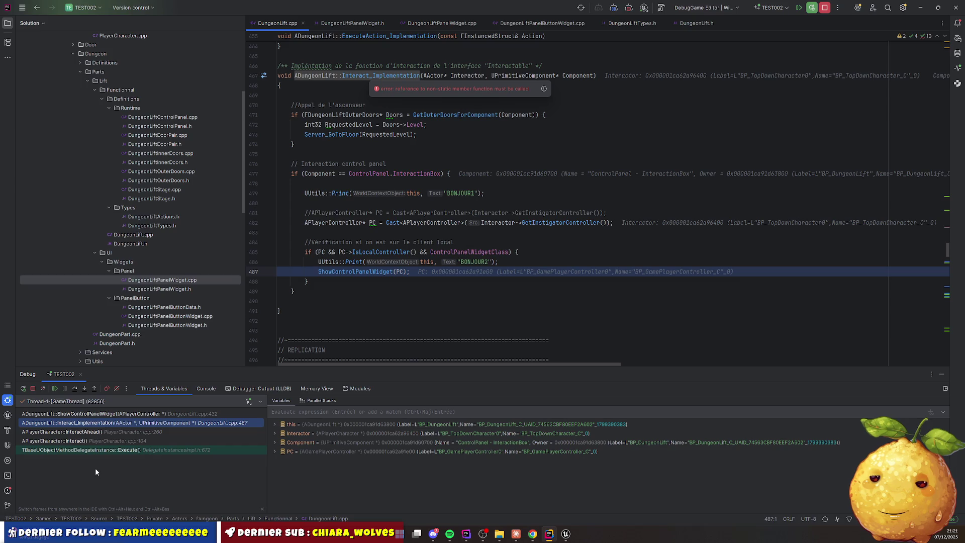
Capture the debugger call stack as a PicPick image, then resume execution
{"action": "key", "text": "super+shift+s"}
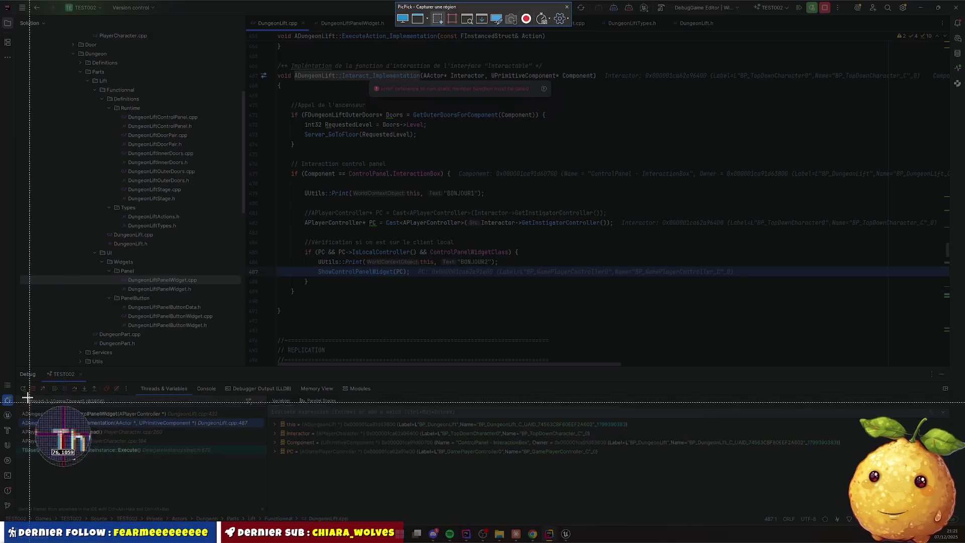
{"action": "mouse_move", "coordinate": [9, 390]}
{"action": "left_mouse_down"}
{"action": "mouse_move", "coordinate": [121, 468]}
{"action": "mouse_move", "coordinate": [292, 470]}
{"action": "left_mouse_up"}
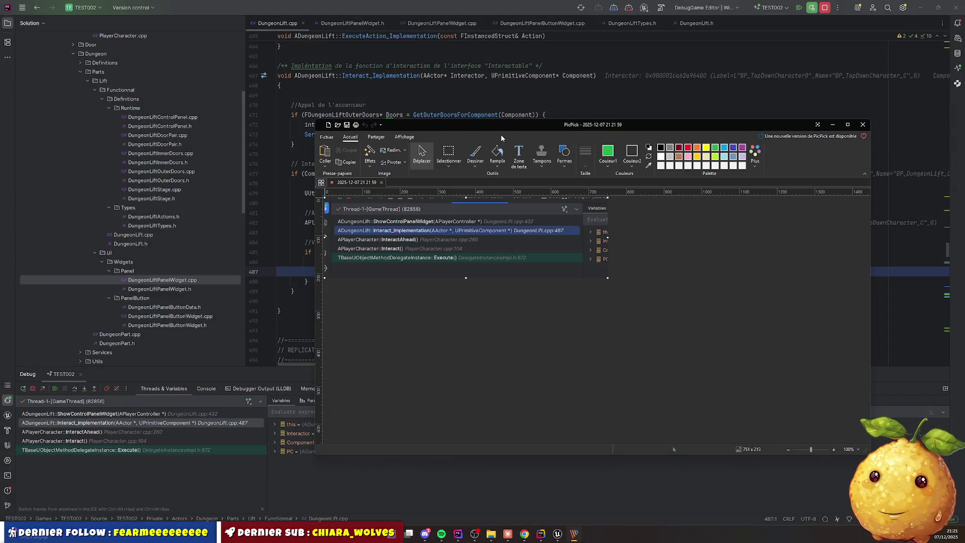
{"action": "left_click_drag", "start_coordinate": [501, 135], "coordinate": [0, 151]}
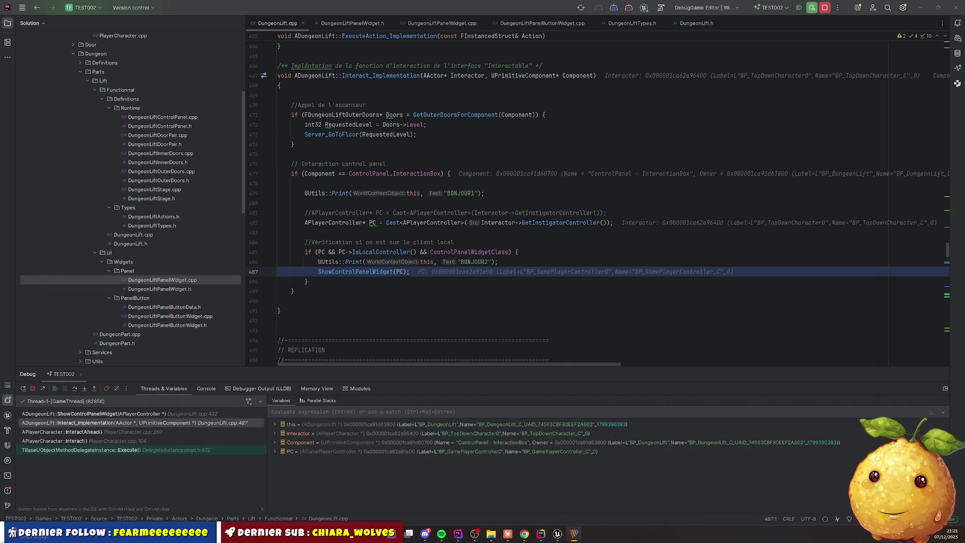
{"action": "left_click", "coordinate": [407, 221]}
{"action": "key", "text": "F5"}
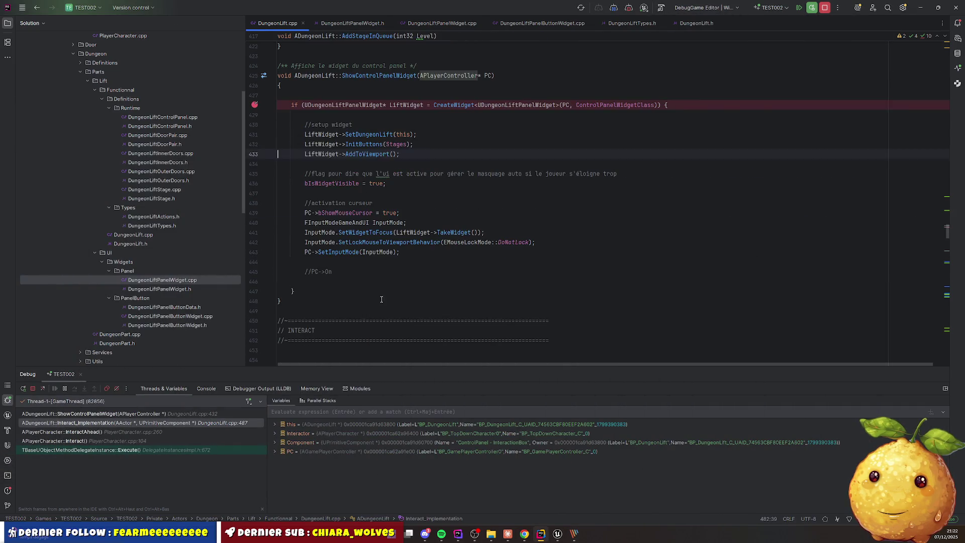
Step through ShowControlPanelWidget, resume, and open ServerInteractAhead_Implementation at PlayerCharacter.cpp line 224
{"action": "key", "text": "F10"}
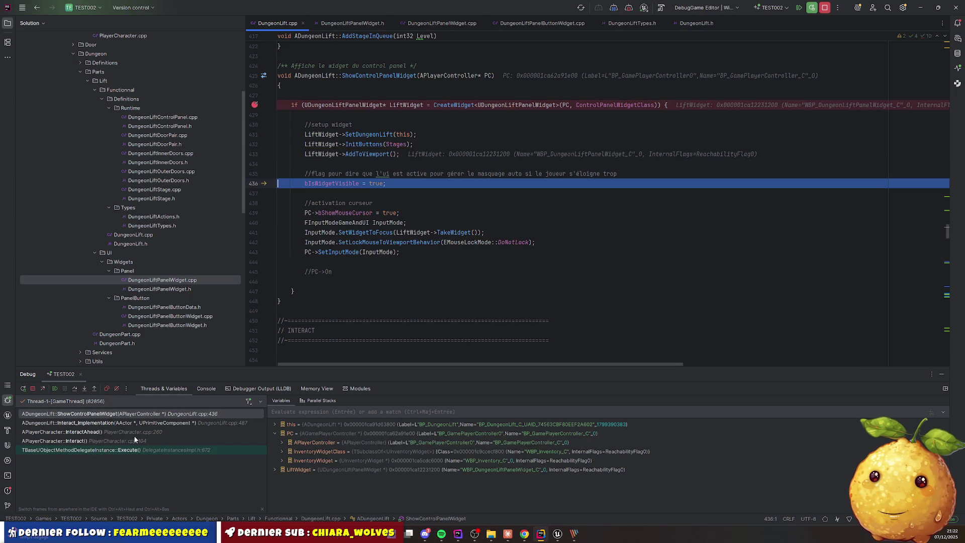
{"action": "key", "text": "F10"}
{"action": "key", "text": "F10"}
{"action": "key", "text": "F10"}
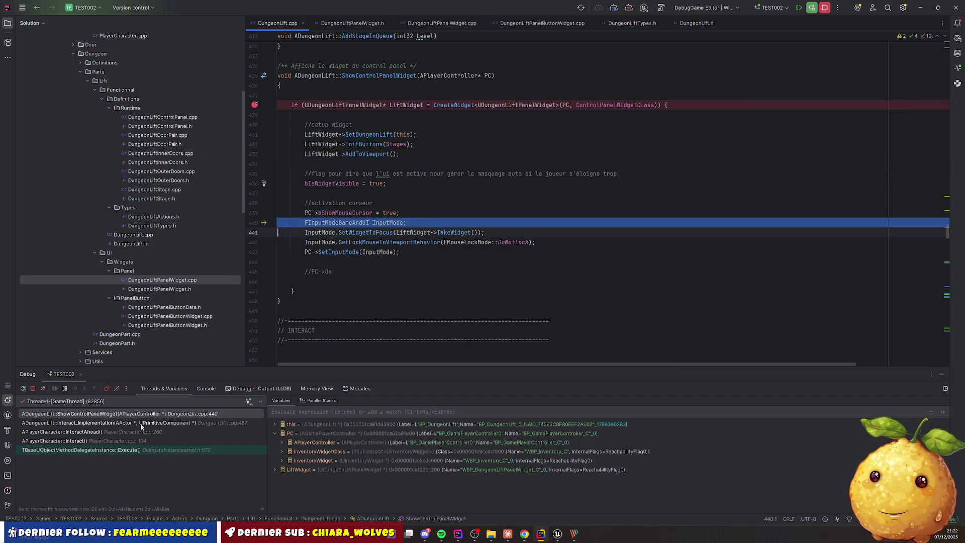
{"action": "key", "text": "F10"}
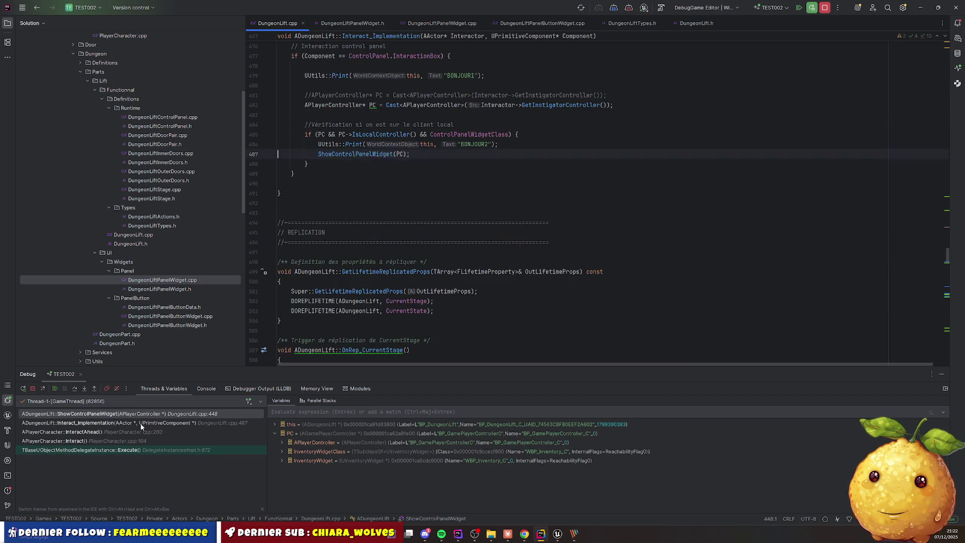
{"action": "scroll", "coordinate": [355, 267], "scroll_direction": "up", "scroll_amount": 1}
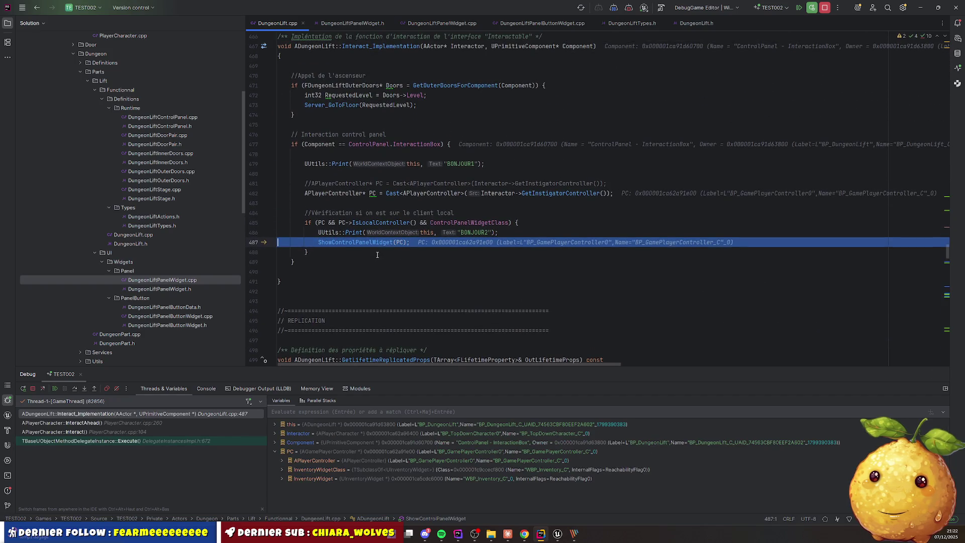
{"action": "left_click", "coordinate": [54, 388]}
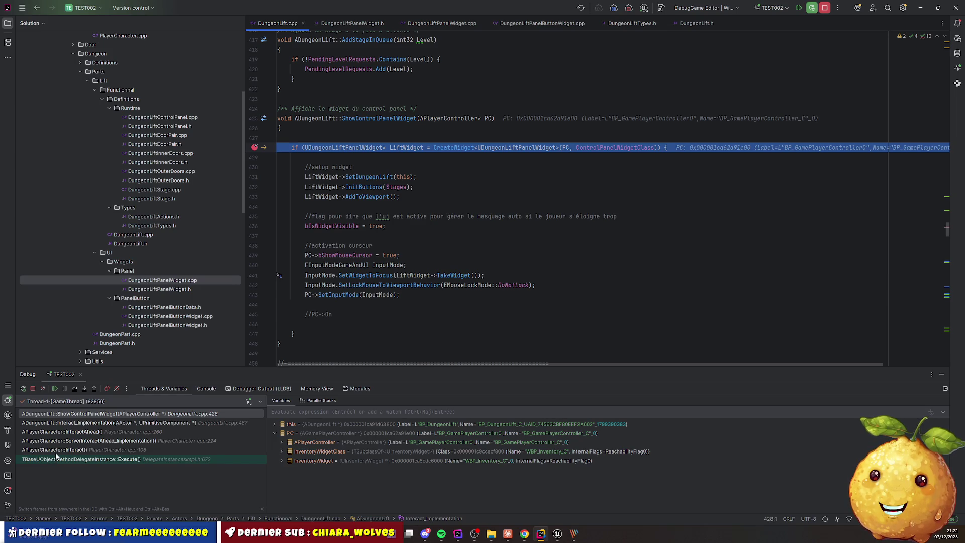
{"action": "left_click", "coordinate": [85, 441]}
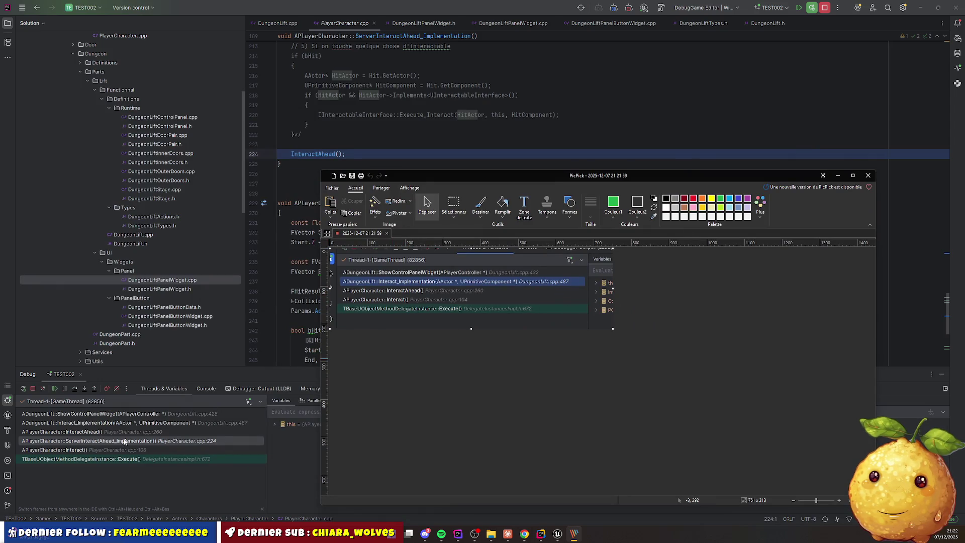
Hide the PicPick window and read ServerInteractAhead_Implementation and InteractAhead's 200-unit line trace
{"action": "left_click", "coordinate": [836, 176]}
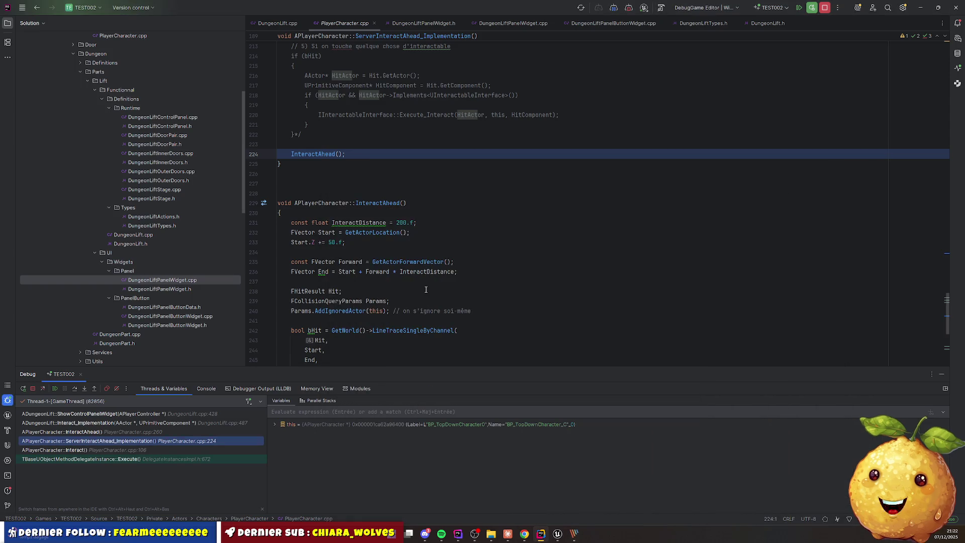
{"action": "scroll", "coordinate": [347, 162], "scroll_direction": "up", "scroll_amount": 7}
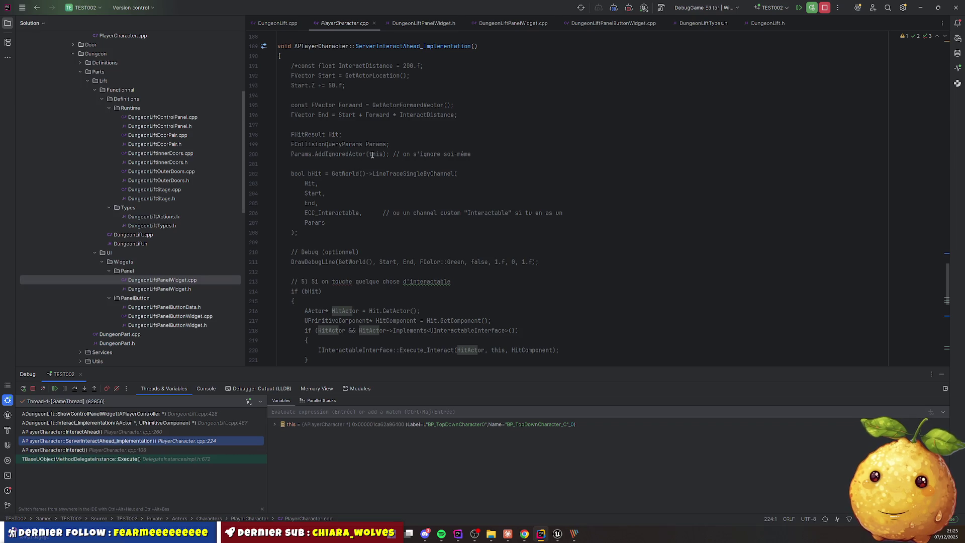
{"action": "left_click", "coordinate": [431, 234]}
{"action": "scroll", "coordinate": [431, 236], "scroll_direction": "down", "scroll_amount": 5}
{"action": "scroll", "coordinate": [431, 235], "scroll_direction": "down", "scroll_amount": 5}
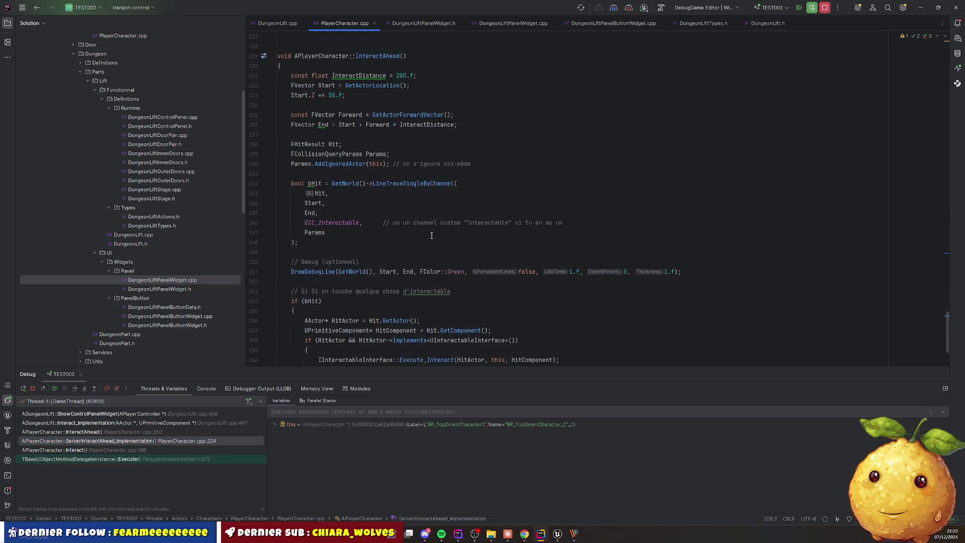
{"action": "scroll", "coordinate": [431, 235], "scroll_direction": "up", "scroll_amount": 3}
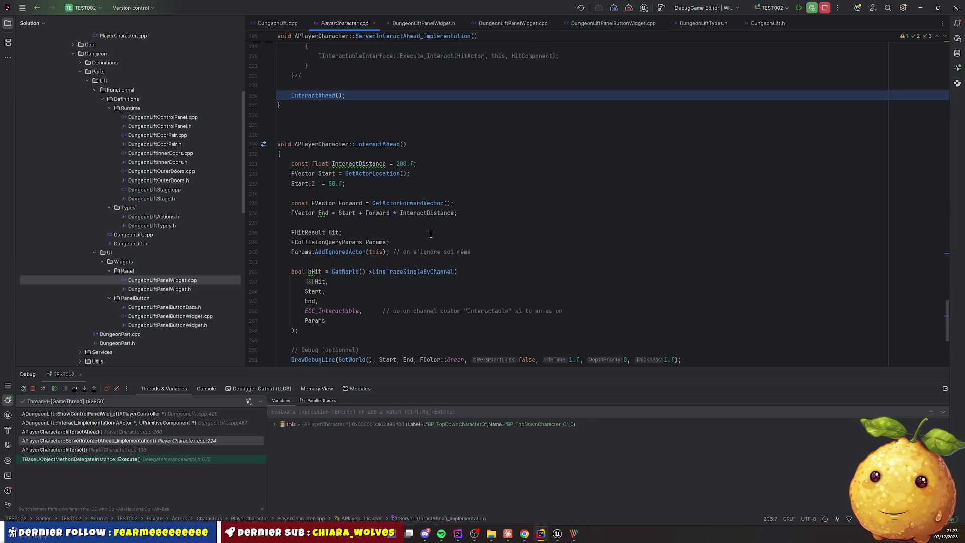
{"action": "scroll", "coordinate": [431, 235], "scroll_direction": "down", "scroll_amount": 3}
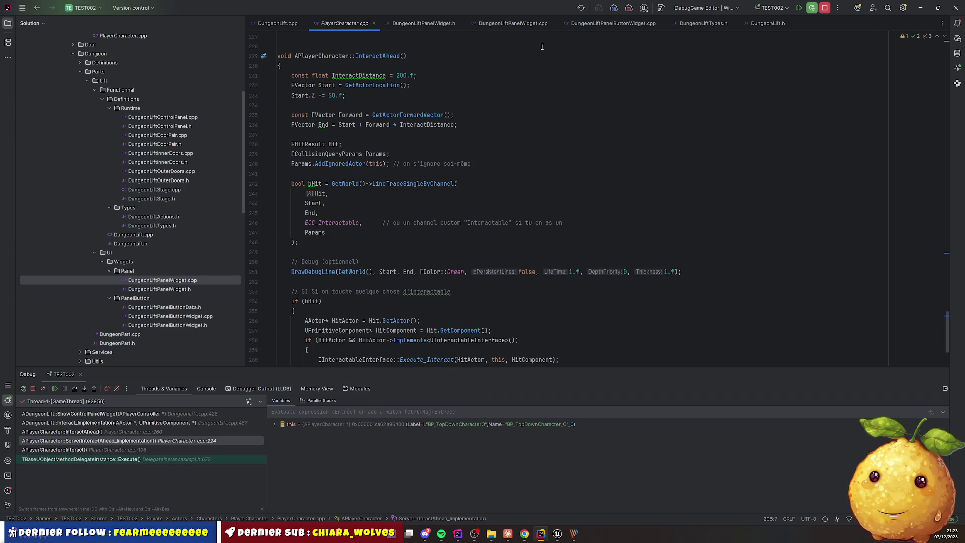
Resume the game from DungeonLift.cpp and remove the line 428 breakpoint in ShowControlPanelWidget
{"action": "left_click", "coordinate": [278, 24]}
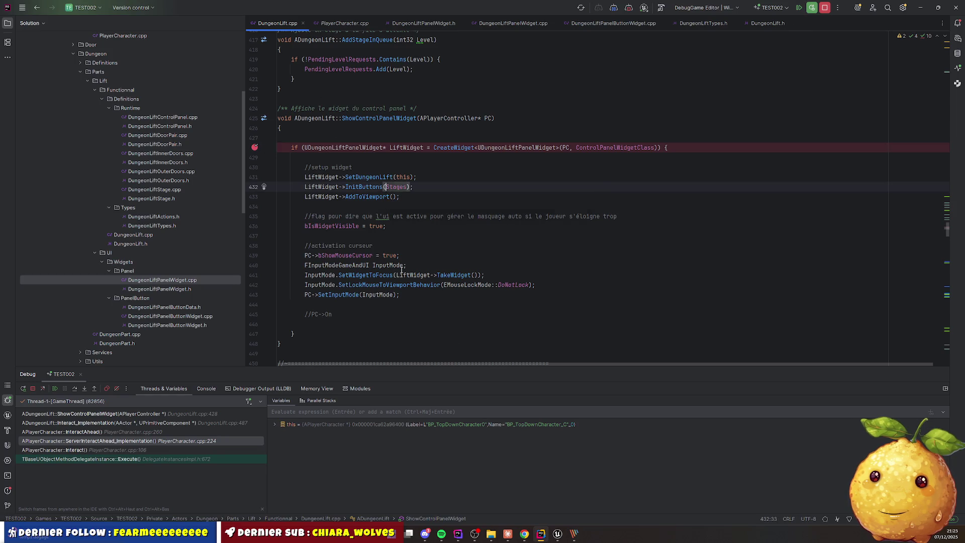
{"action": "left_click", "coordinate": [55, 388]}
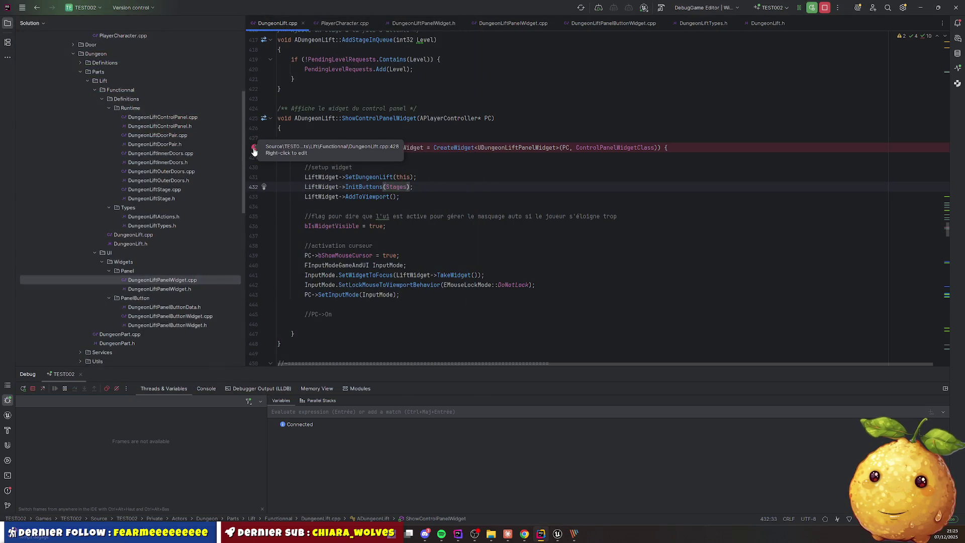
{"action": "left_click", "coordinate": [255, 147]}
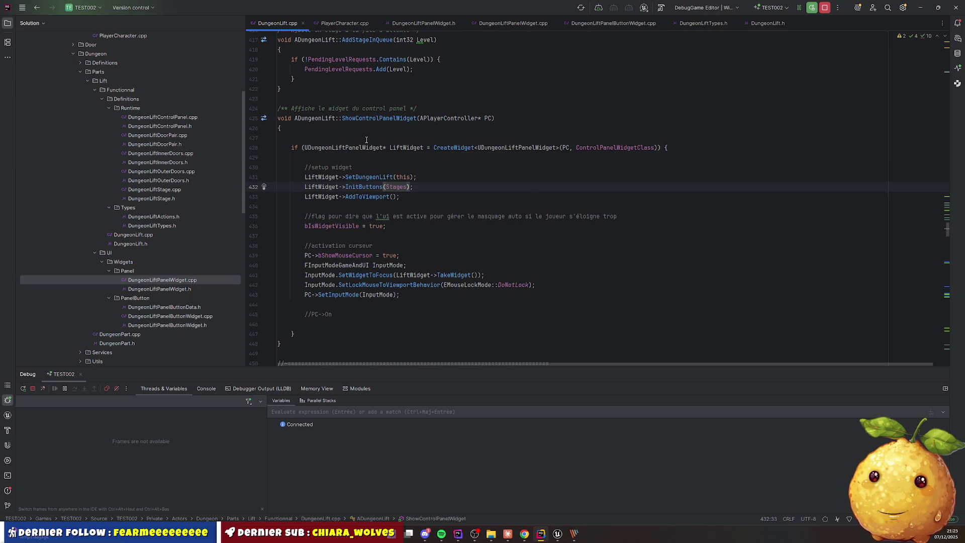
{"action": "scroll", "coordinate": [382, 202], "scroll_direction": "up", "scroll_amount": 5}
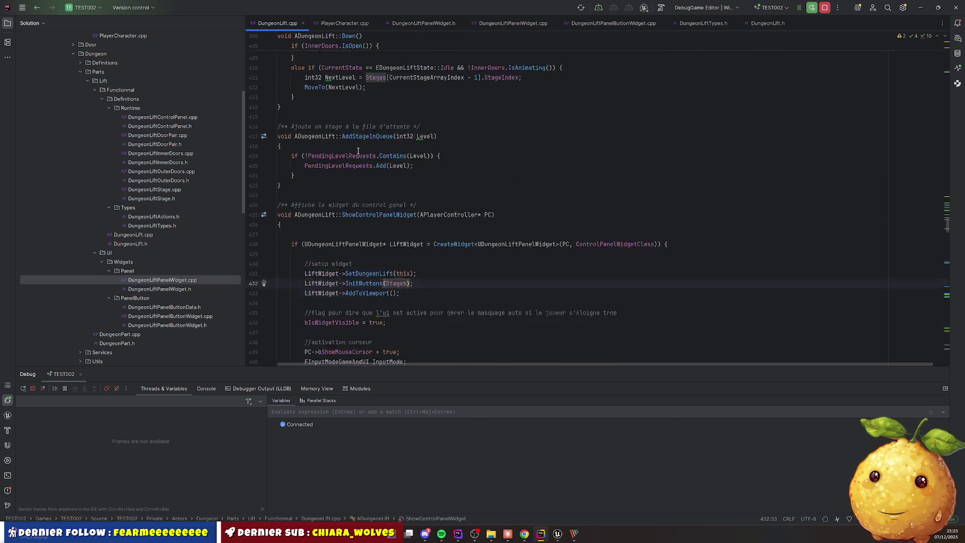
Search for ShowControlPanelWidget and jump to its call on line 487 in Interact_Implementation
{"action": "double_click", "coordinate": [386, 265]}
{"action": "key", "text": "ctrl+f"}
{"action": "key", "text": "Return"}
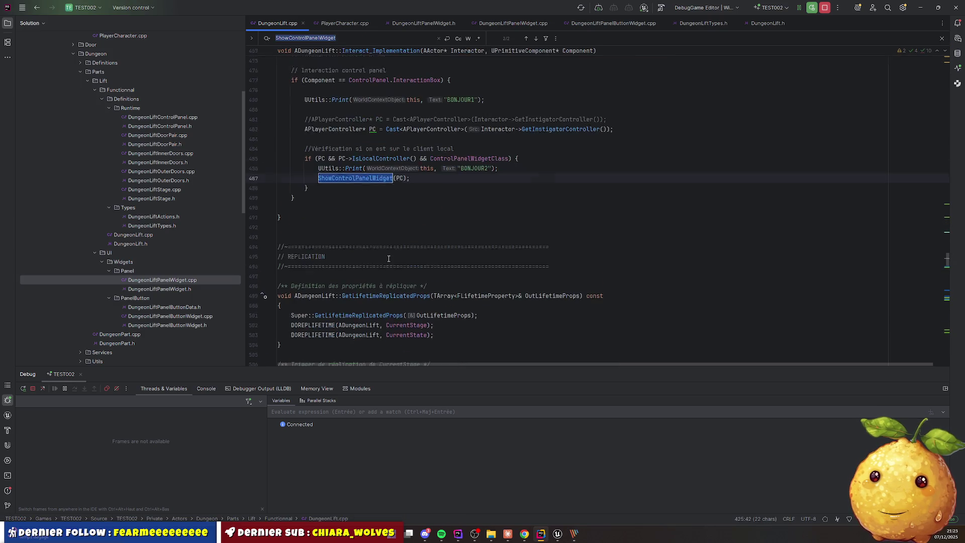
{"action": "scroll", "coordinate": [349, 185], "scroll_direction": "up", "scroll_amount": 5}
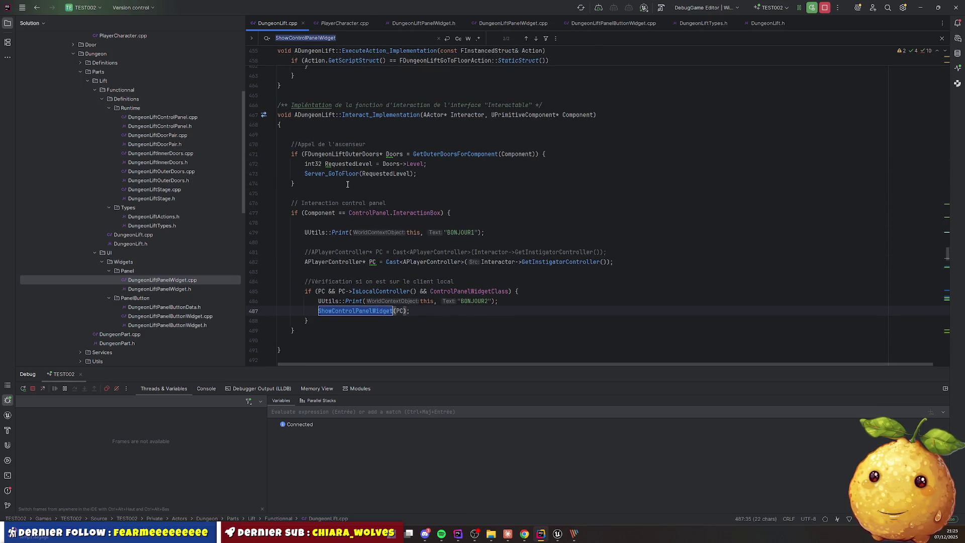
{"action": "left_click", "coordinate": [417, 174]}
{"action": "key", "text": "Escape"}
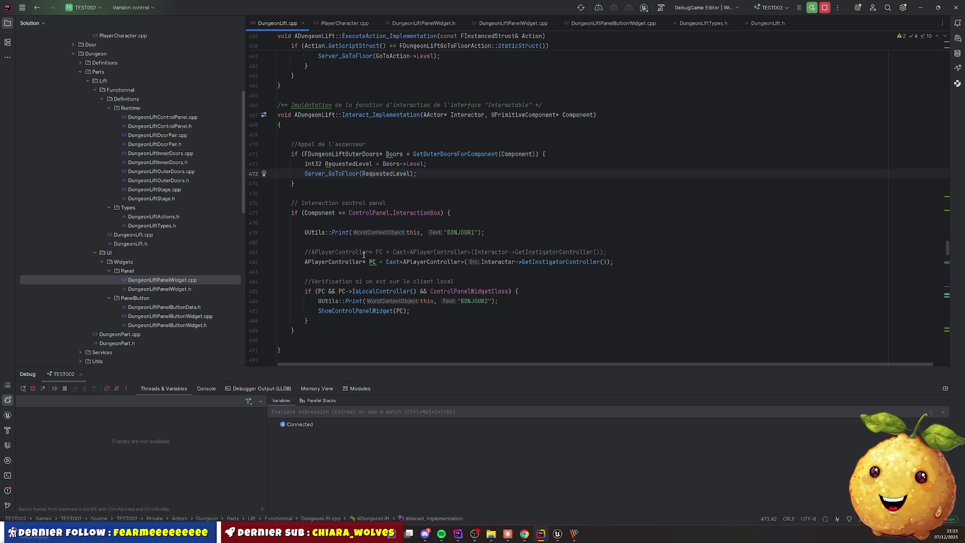
Check IsLocalController's documentation and insert a blank line after the outer-doors block
{"action": "left_click", "coordinate": [345, 224]}
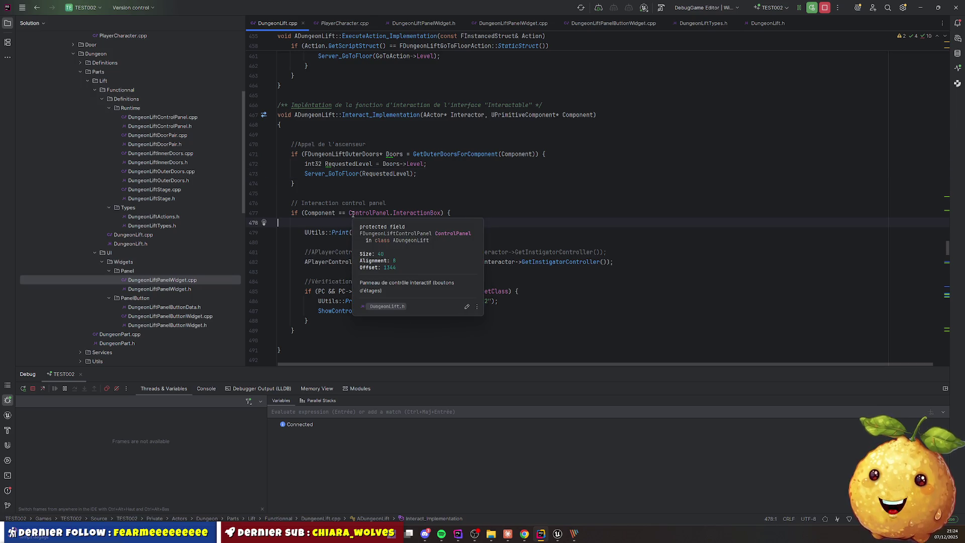
{"action": "double_click", "coordinate": [369, 291]}
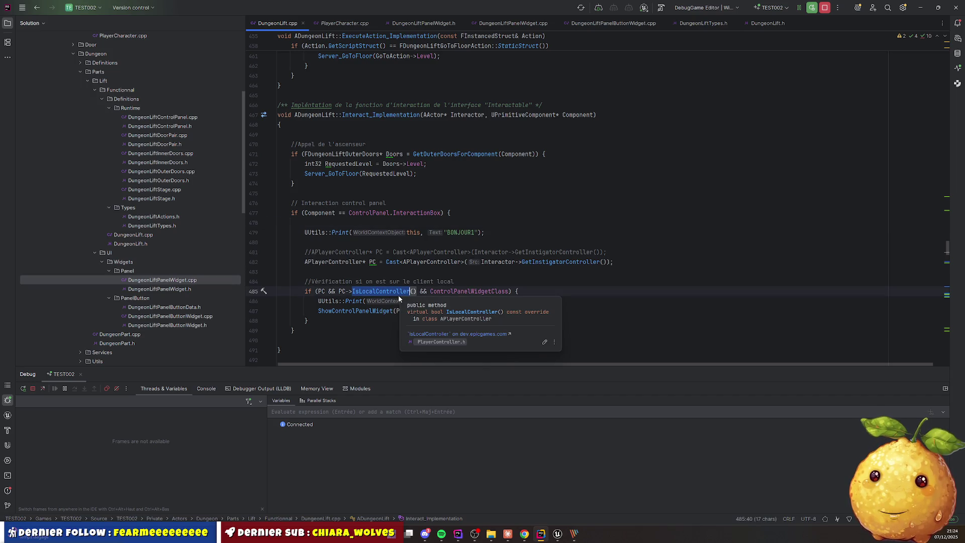
{"action": "left_click", "coordinate": [312, 184]}
{"action": "key", "text": "Return"}
{"action": "key", "text": "Return"}
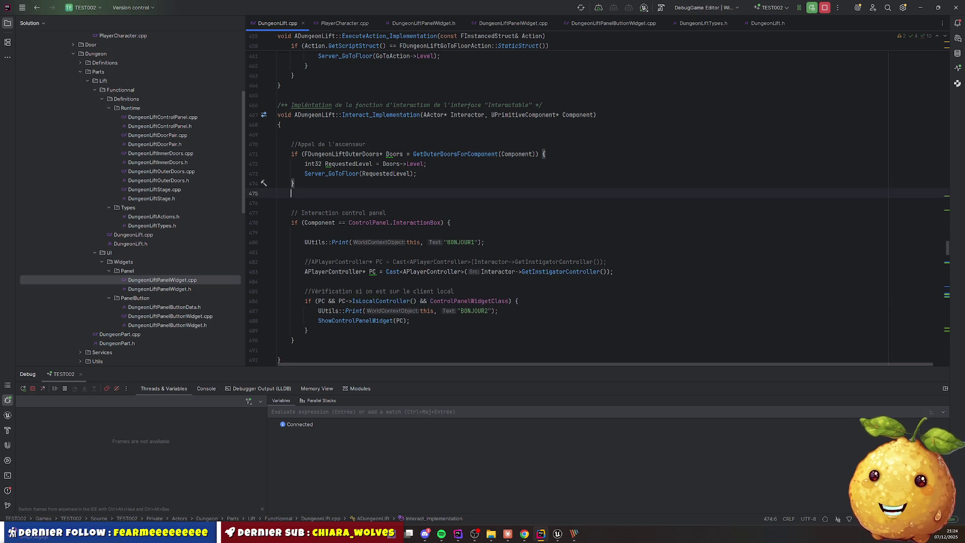
Type an empty if (!HasAuthority()) { } block after the outer-doors block
{"action": "type", "text": "if ("}
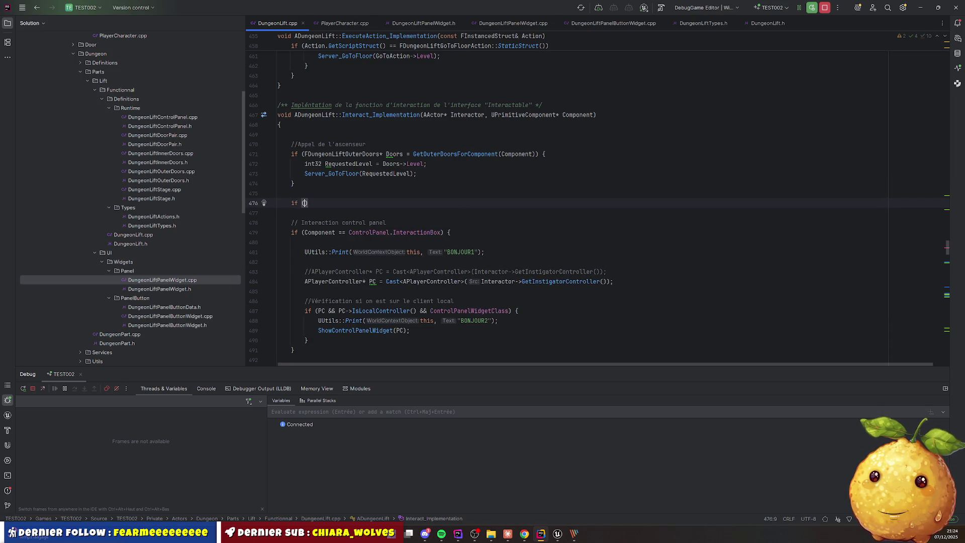
{"action": "type", "text": "!Has"}
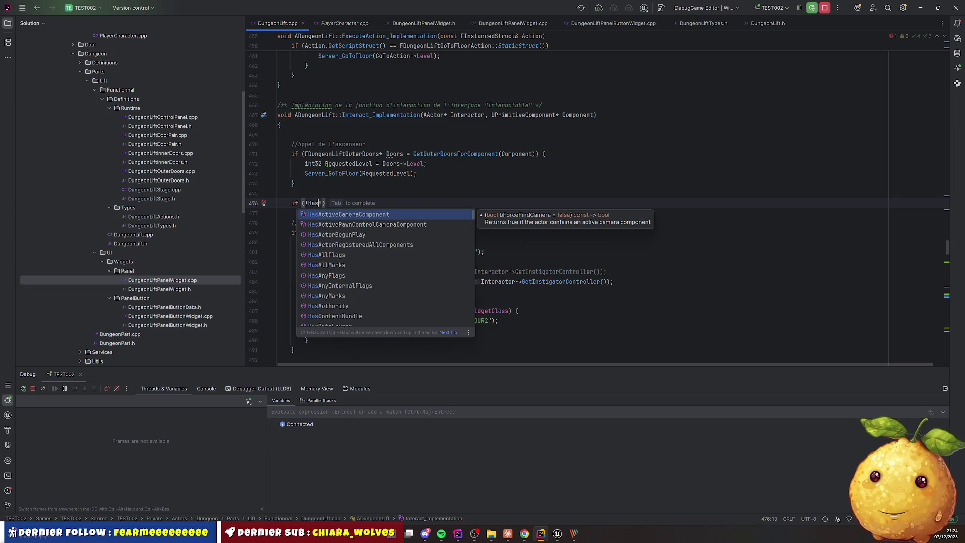
{"action": "type", "text": "Auth"}
{"action": "key", "text": "Tab"}
{"action": "type", "text": ") "}
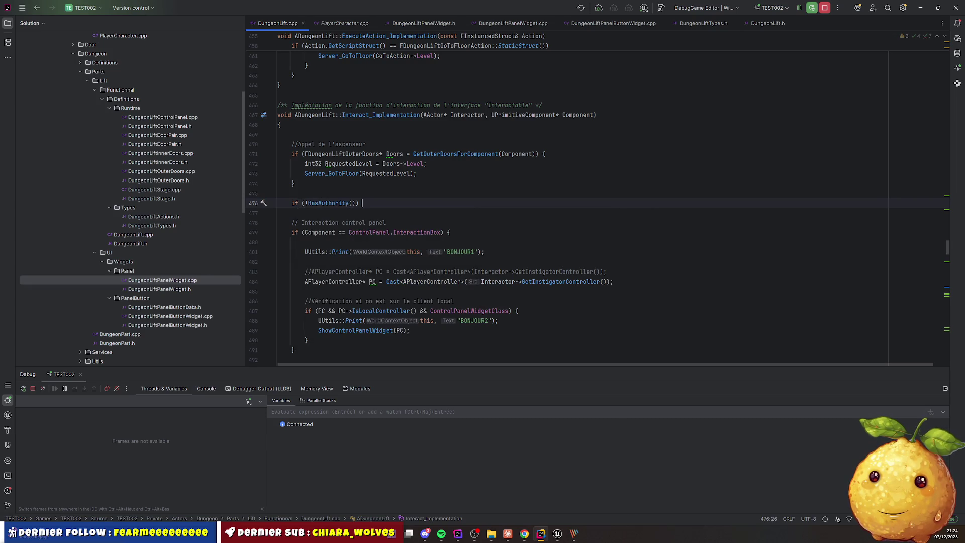
{"action": "type", "text": "{"}
{"action": "key", "text": "Return"}
Move the control-panel if-block inside the HasAuthority check and recompile with Live Coding
{"action": "key", "text": "Down"}
{"action": "key", "text": "Down"}
{"action": "key", "text": "Down"}
{"action": "key", "text": "shift+Down"}
{"action": "key", "text": "shift+Down"}
{"action": "key", "text": "shift+Down"}
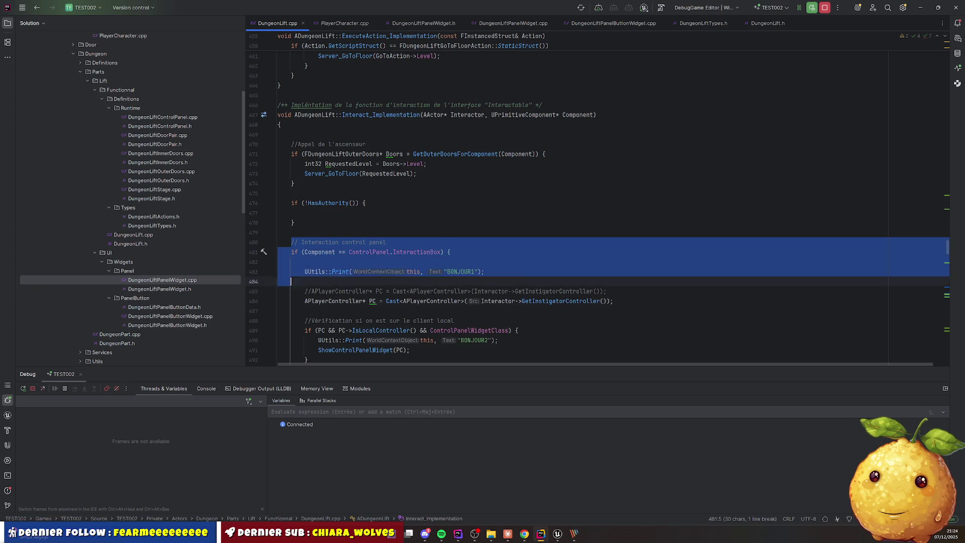
{"action": "key", "text": "shift+Down"}
{"action": "key", "text": "shift+Down"}
{"action": "key", "text": "shift+Down"}
{"action": "key", "text": "ctrl+x"}
{"action": "key", "text": "Up"}
{"action": "key", "text": "Up"}
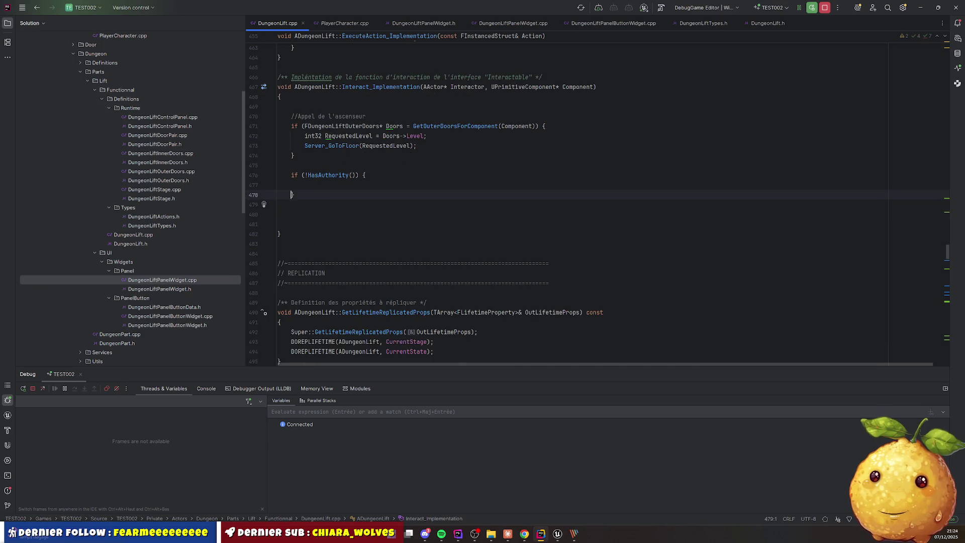
{"action": "key", "text": "ctrl+v"}
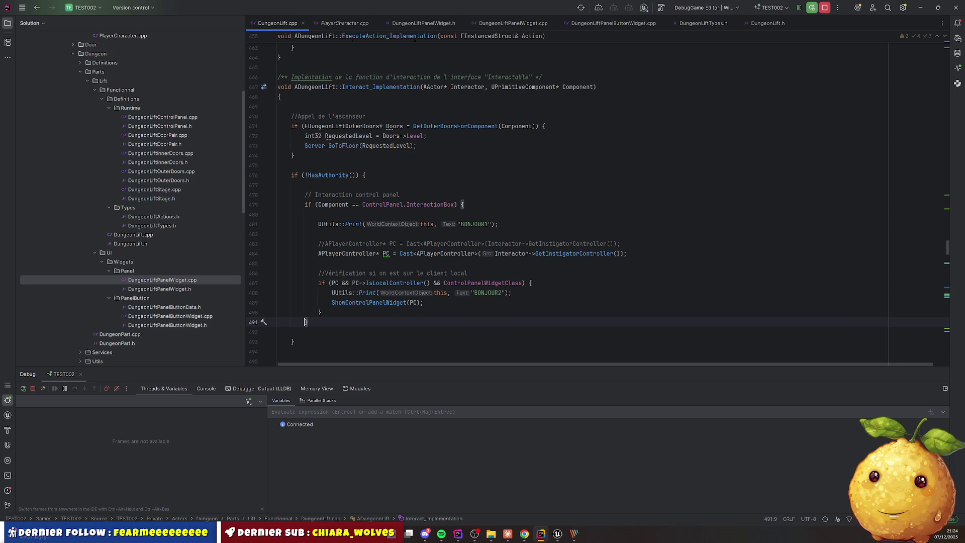
{"action": "key", "text": "Up"}
{"action": "key", "text": "Up"}
{"action": "key", "text": "Up"}
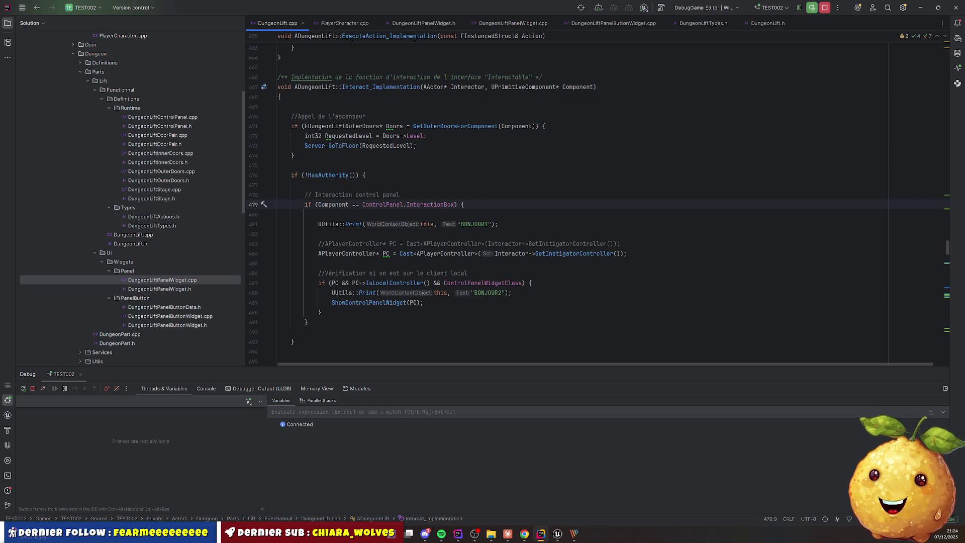
{"action": "key", "text": "ctrl+alt+F11"}
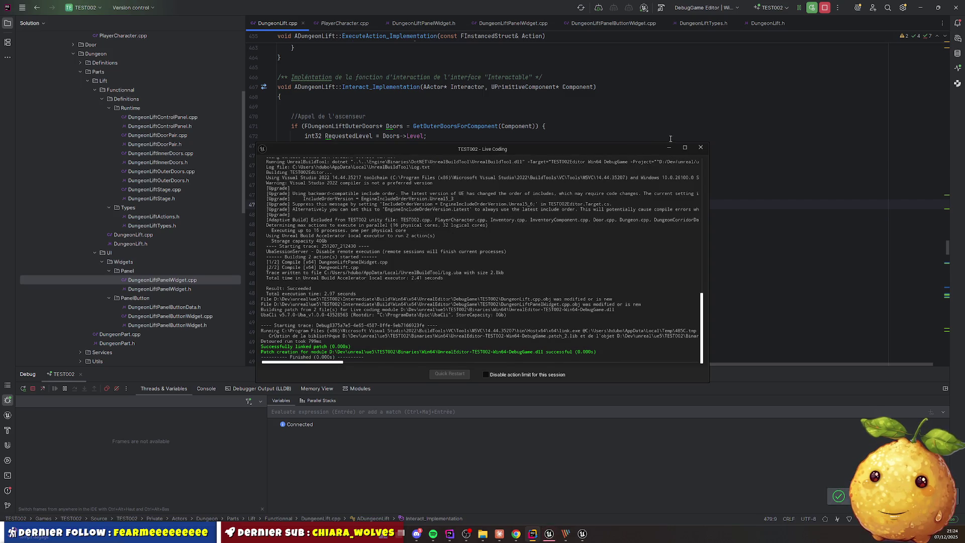
Close the Live Coding log, play-test walking into the lift (Alt+P), stop, and return to Rider
{"action": "left_click", "coordinate": [701, 148]}
{"action": "left_click", "coordinate": [557, 534]}
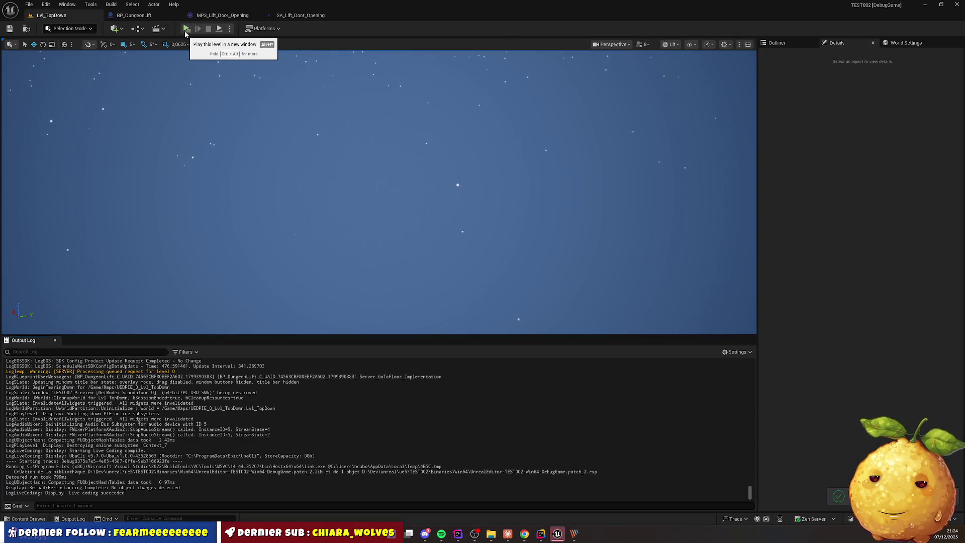
{"action": "key", "text": "alt+p"}
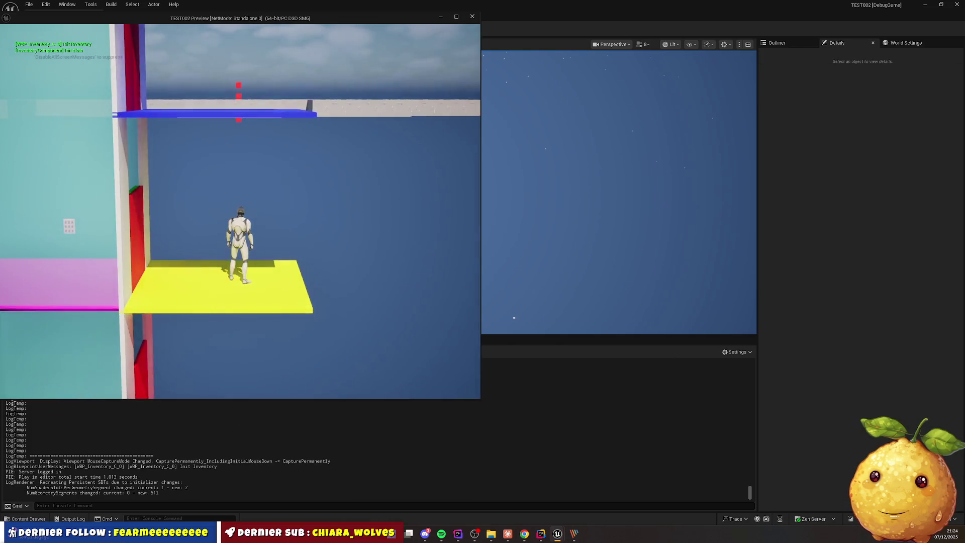
{"action": "key", "text": "w"}
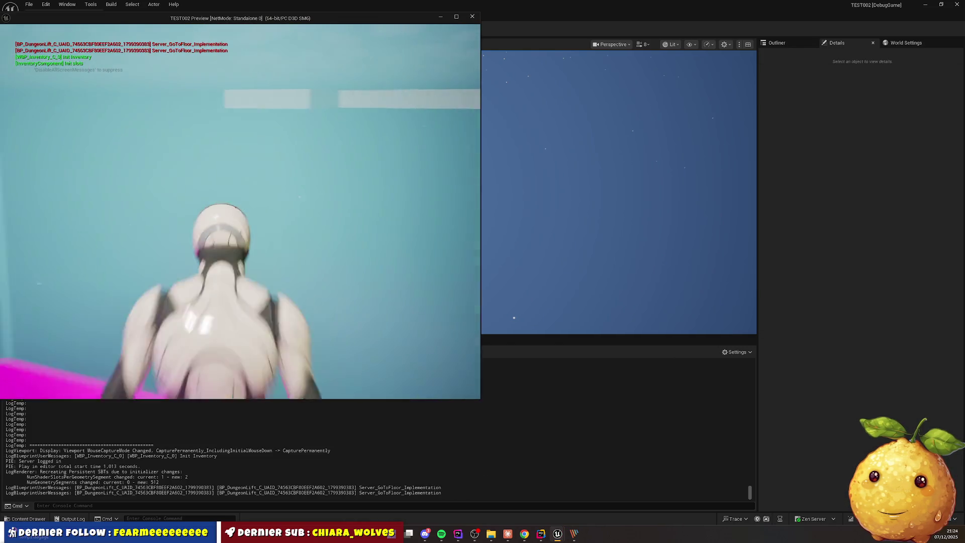
{"action": "mouse_move", "coordinate": [241, 211]}
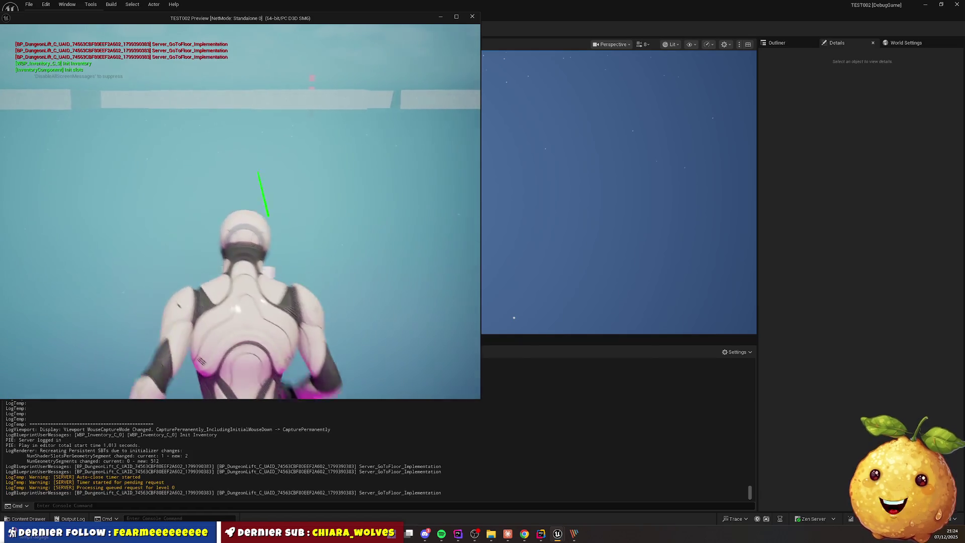
{"action": "key", "text": "Escape"}
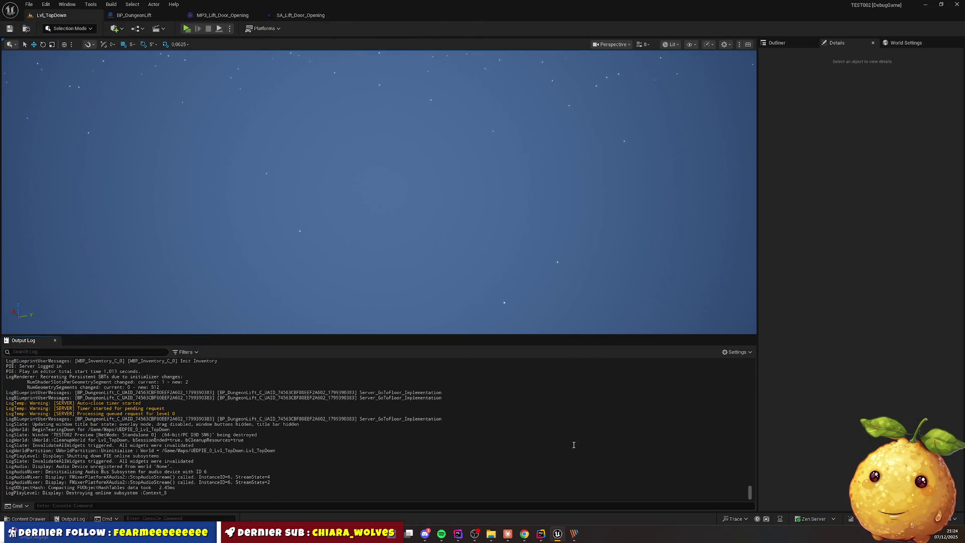
{"action": "left_click", "coordinate": [558, 534]}
{"action": "left_click", "coordinate": [556, 537]}
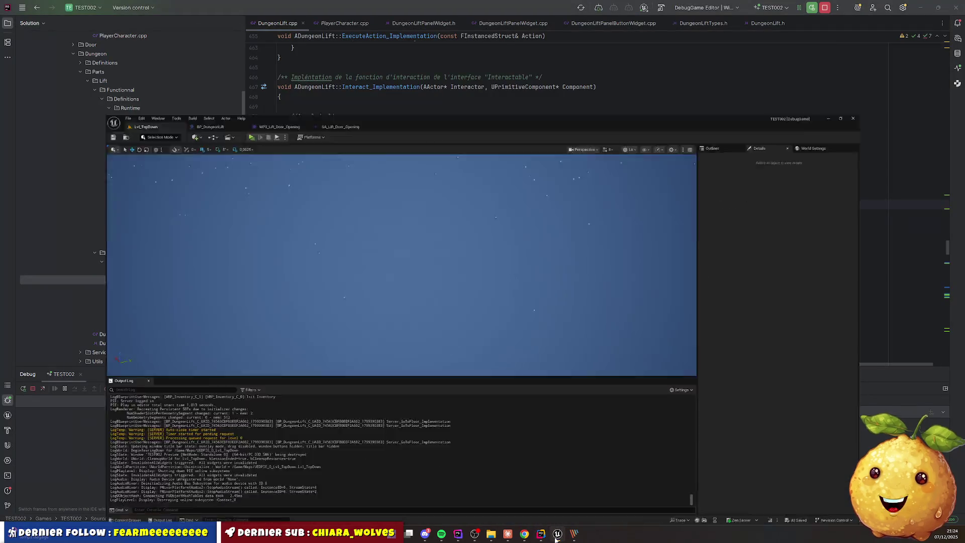
Delete the 'if (!HasAuthority()) {' line from Interact_Implementation in DungeonLift.cpp
{"action": "left_click", "coordinate": [380, 244]}
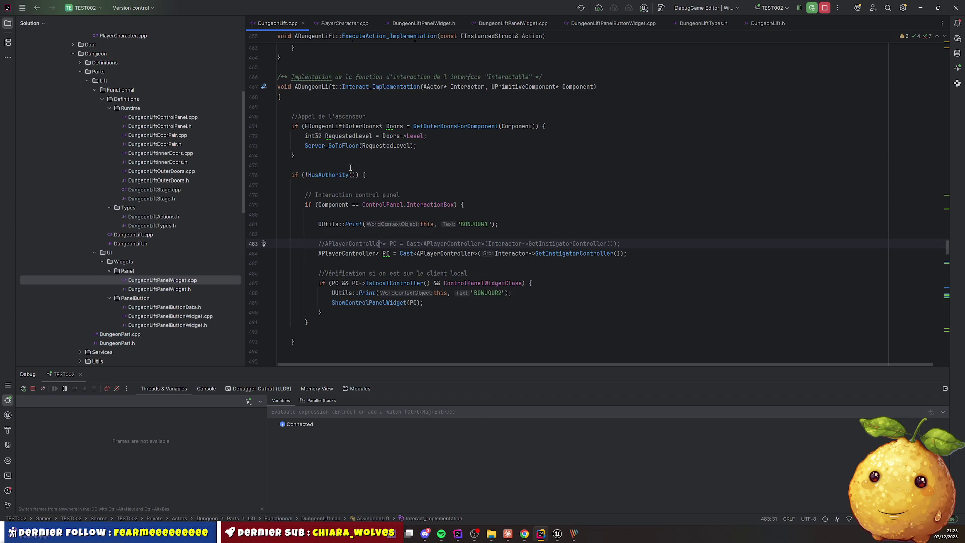
{"action": "left_click", "coordinate": [350, 167]}
{"action": "key", "text": "ctrl+y"}
{"action": "key", "text": "ctrl+y"}
{"action": "key", "text": "Down"}
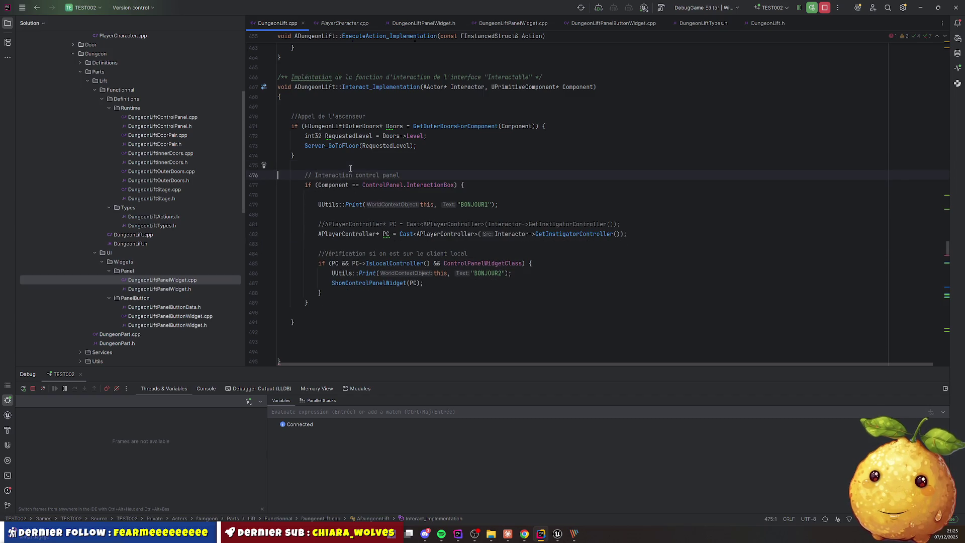
Unindent the control-panel block and remove the leftover closing brace and blank line
{"action": "key", "text": "shift+Down"}
{"action": "key", "text": "shift+Down"}
{"action": "key", "text": "shift+Down"}
{"action": "key", "text": "shift+Down"}
{"action": "key", "text": "shift+Down"}
{"action": "key", "text": "shift+Down"}
{"action": "key", "text": "shift+Tab"}
{"action": "key", "text": "Escape"}
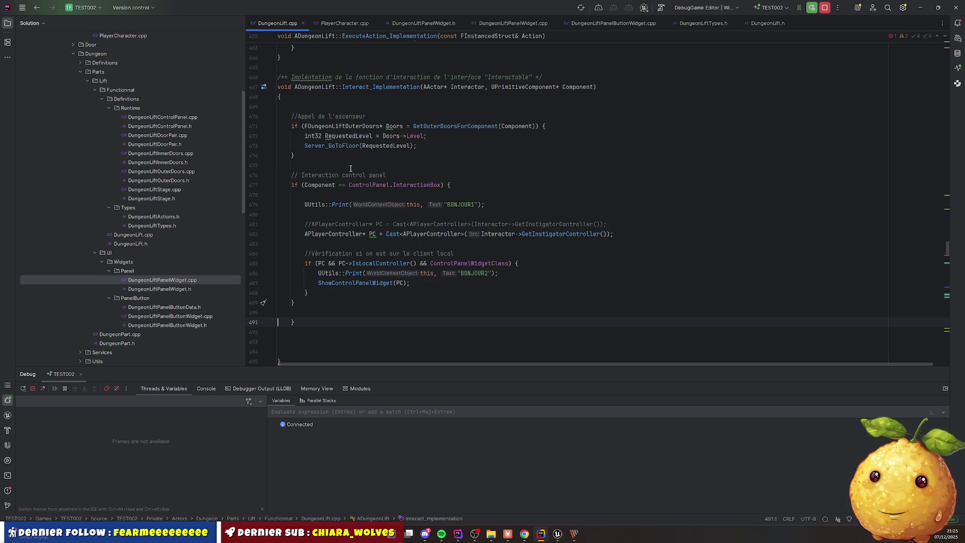
{"action": "key", "text": "shift+Down"}
{"action": "key", "text": "shift+Down"}
{"action": "key", "text": "BackSpace"}
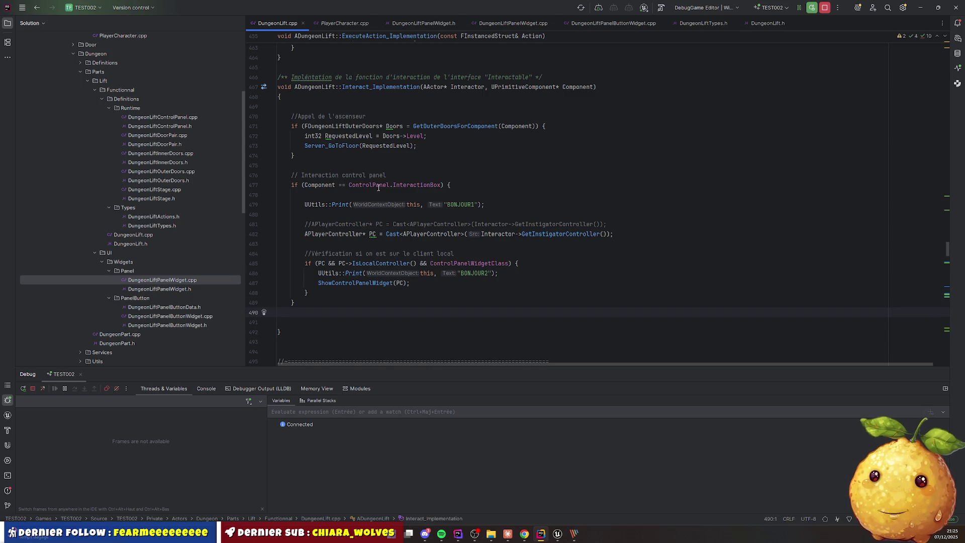
{"action": "key", "text": "Delete"}
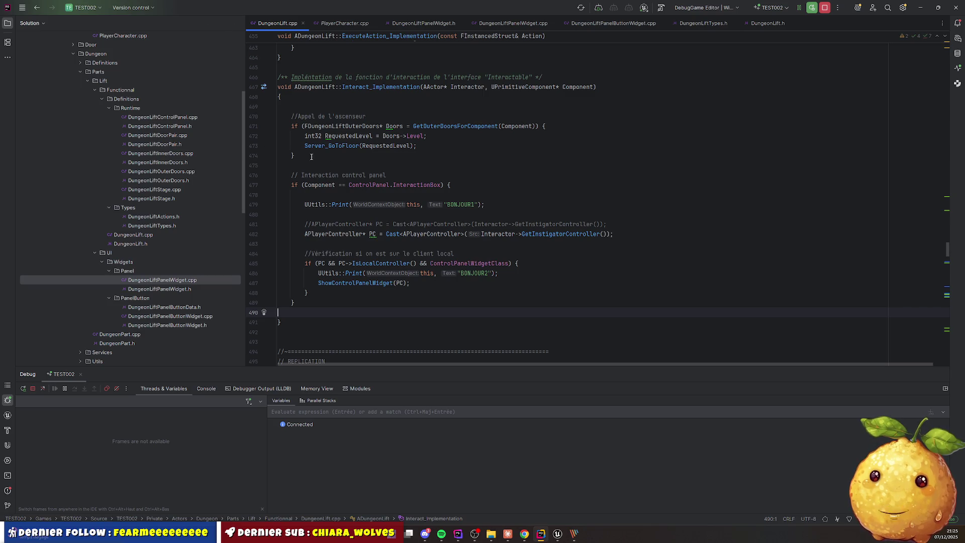
{"action": "scroll", "coordinate": [174, 198], "scroll_direction": "up", "scroll_amount": 1}
{"action": "scroll", "coordinate": [174, 199], "scroll_direction": "up", "scroll_amount": 5}
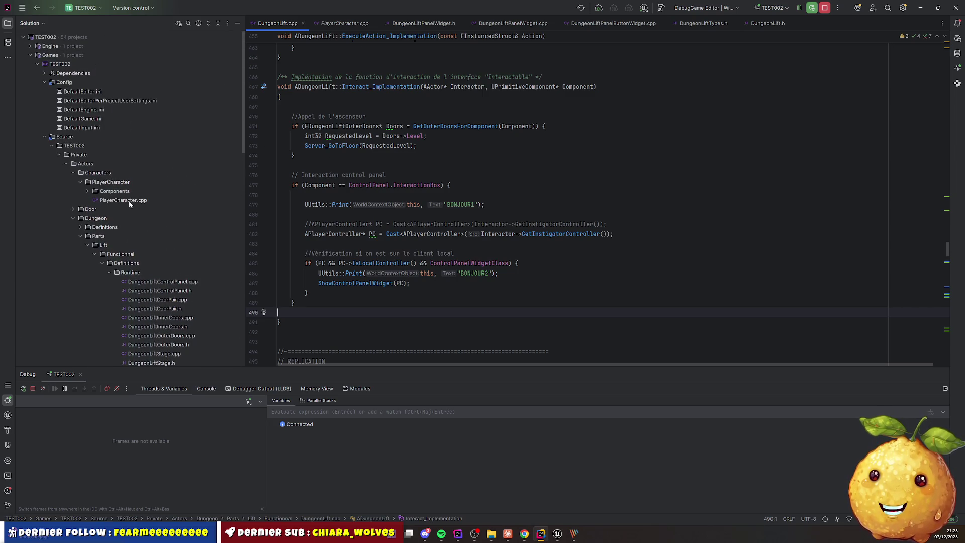
Open PlayerCharacter.cpp and scroll up to the Interact function
{"action": "left_click", "coordinate": [129, 200]}
{"action": "scroll", "coordinate": [373, 200], "scroll_direction": "up", "scroll_amount": 8}
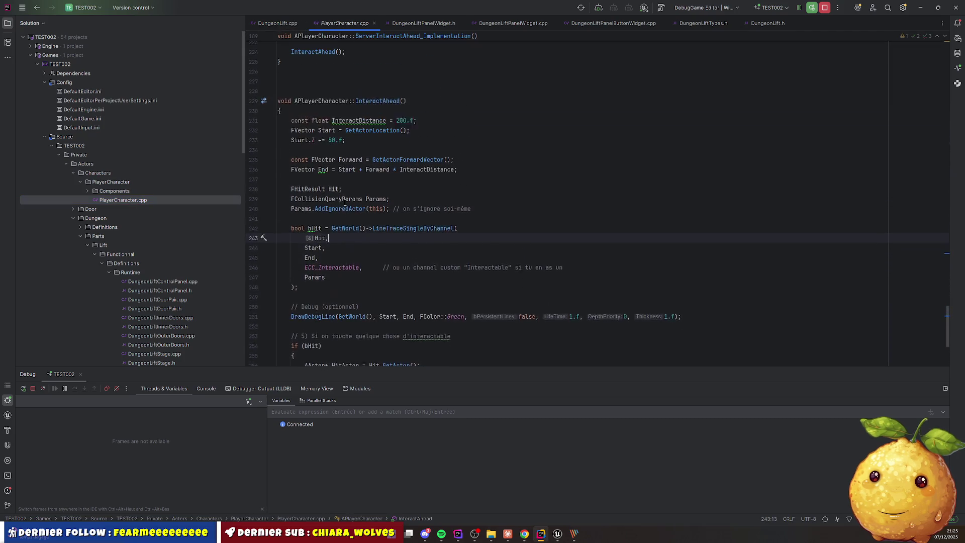
{"action": "scroll", "coordinate": [347, 215], "scroll_direction": "up", "scroll_amount": 20}
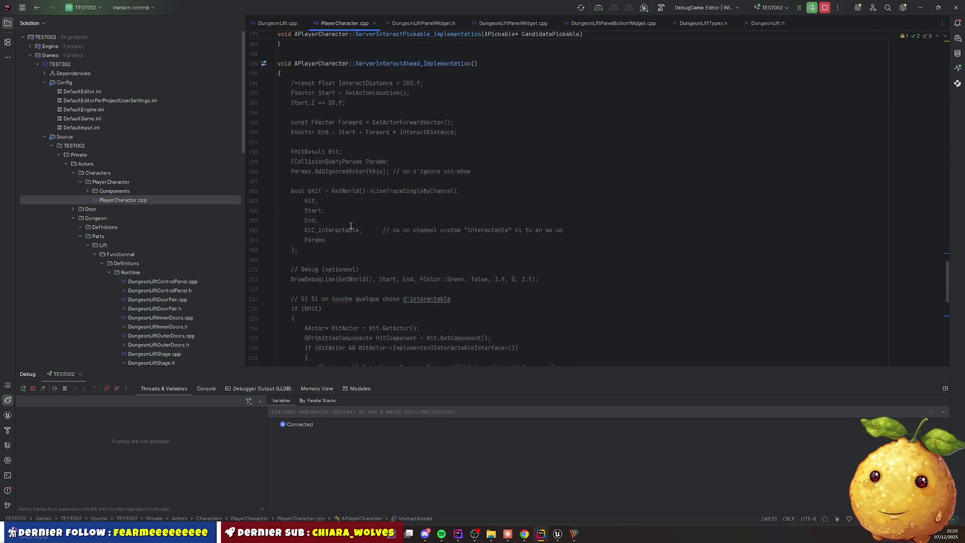
{"action": "scroll", "coordinate": [350, 242], "scroll_direction": "up", "scroll_amount": 20}
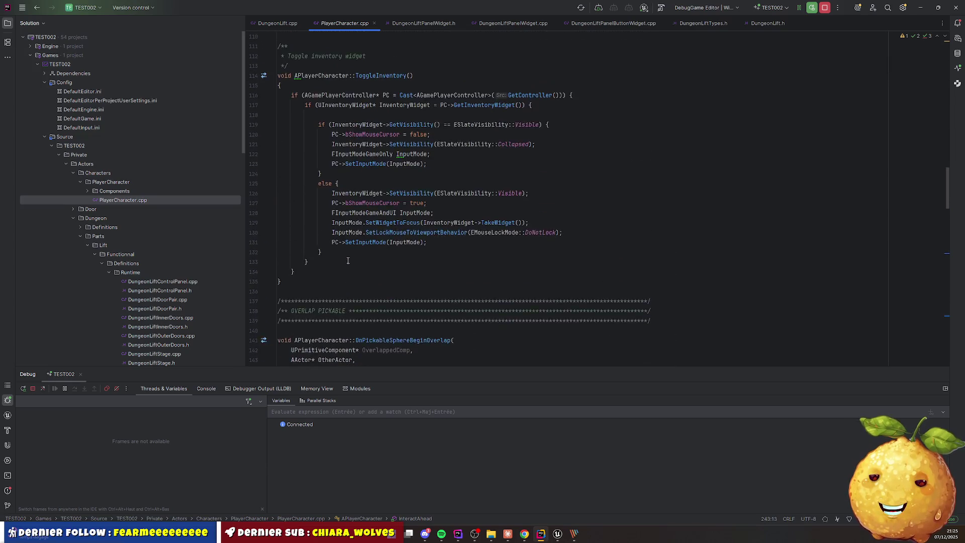
Add an 'if (HasAuthority()) {' block after the InteractAhead call
{"action": "left_click", "coordinate": [364, 272]}
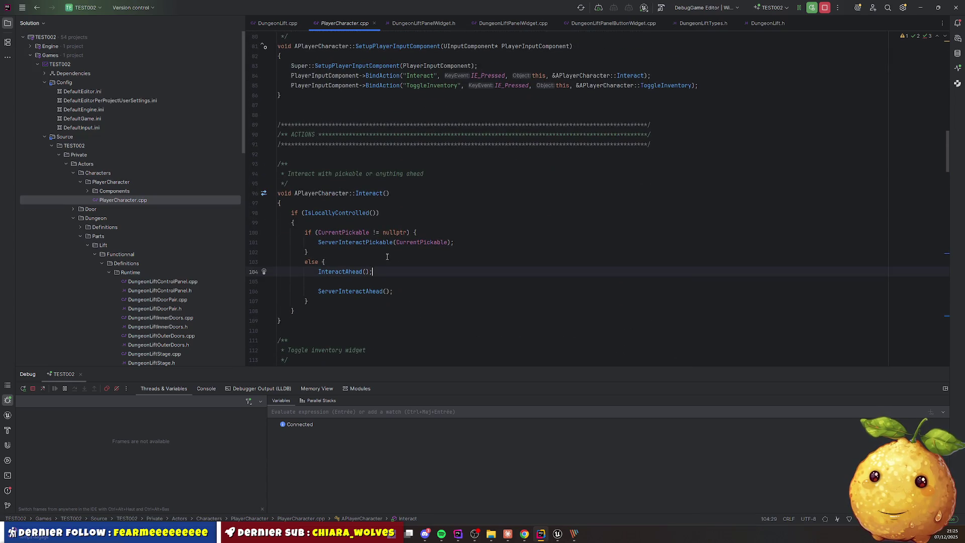
{"action": "key", "text": "Down"}
{"action": "key", "text": "Return"}
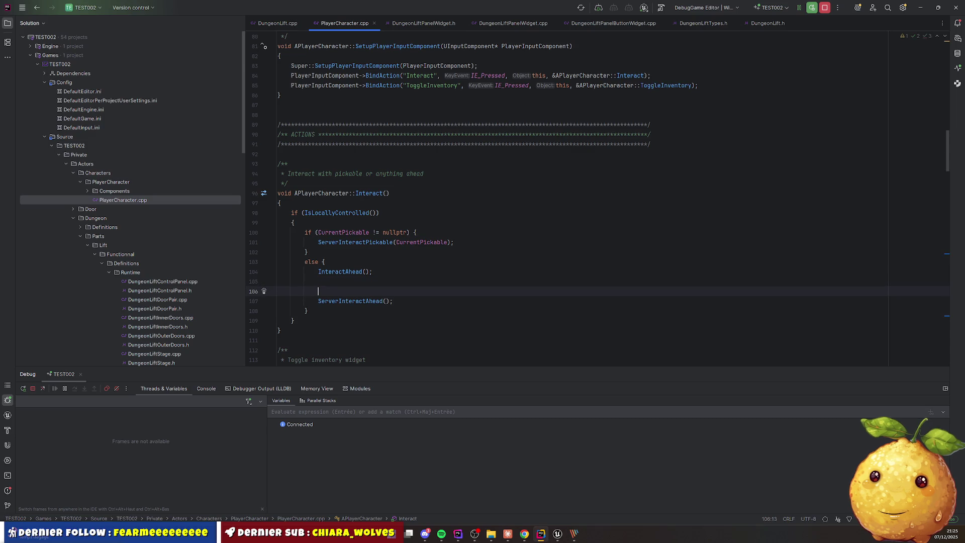
{"action": "type", "text": "if ("}
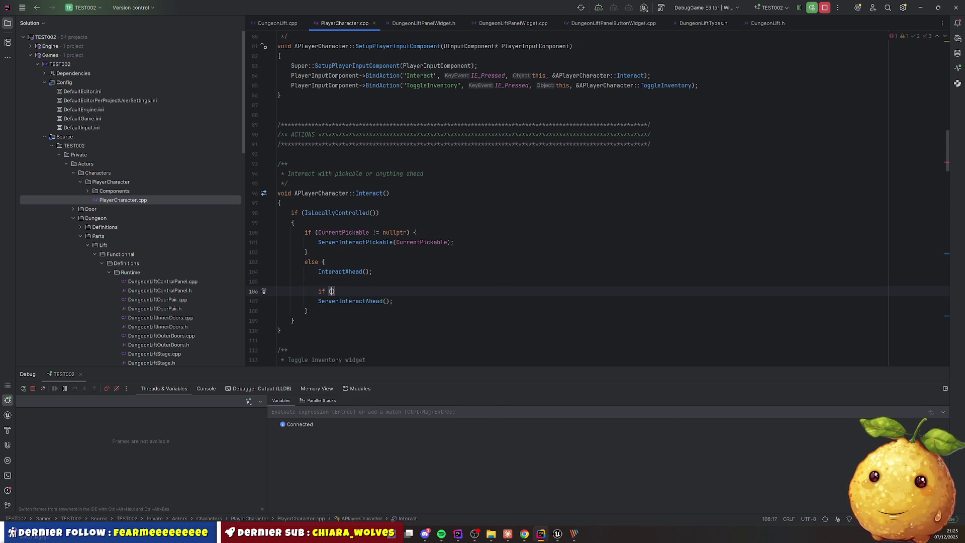
{"action": "type", "text": "HasA"}
{"action": "key", "text": "Return"}
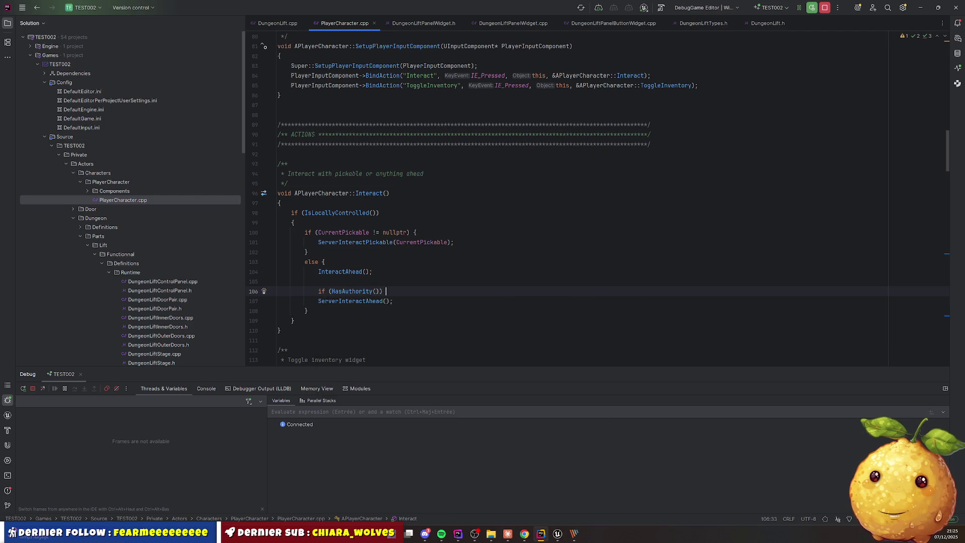
{"action": "type", "text": "{"}
{"action": "key", "text": "Return"}
Move the ServerInteractAhead() call into the HasAuthority block
{"action": "key", "text": "Down"}
{"action": "key", "text": "Down"}
{"action": "key", "text": "shift+End"}
{"action": "key", "text": "ctrl+x"}
{"action": "key", "text": "Up"}
{"action": "key", "text": "Up"}
{"action": "key", "text": "ctrl+v"}
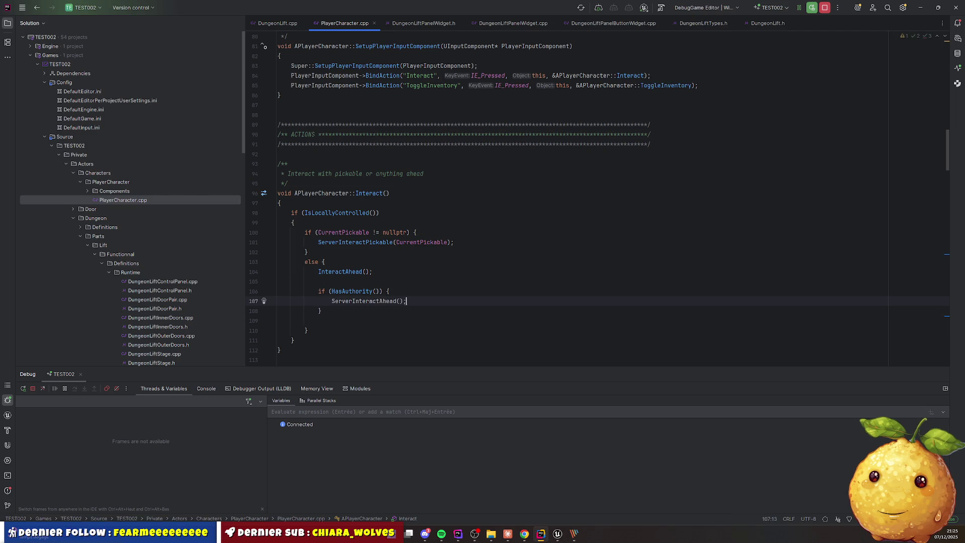
{"action": "key", "text": "Down"}
{"action": "key", "text": "Down"}
{"action": "key", "text": "ctrl+y"}
{"action": "key", "text": "Up"}
{"action": "key", "text": "Up"}
{"action": "key", "text": "Up"}
{"action": "key", "text": "Up"}
{"action": "key", "text": "Up"}
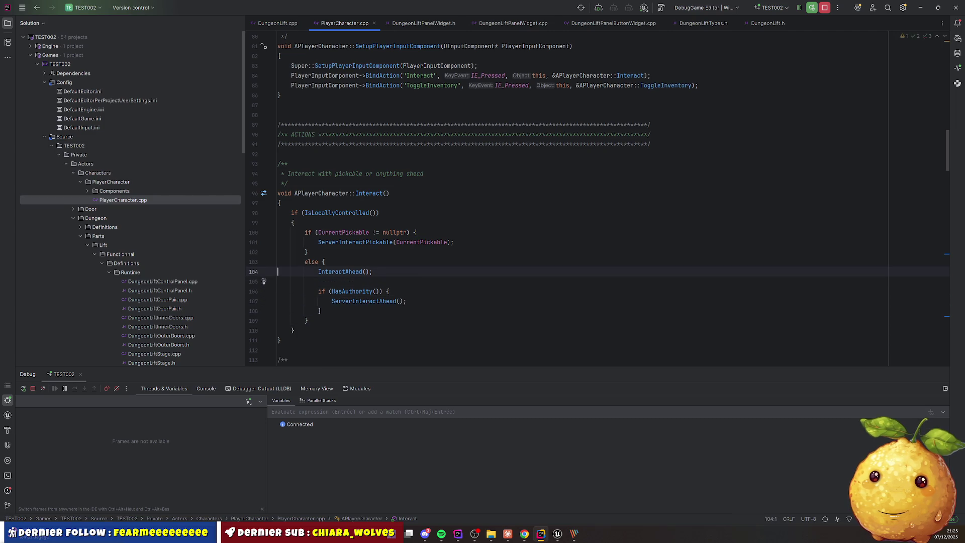
Move InteractAhead() into a new else branch and trigger a Live Coding recompile
{"action": "key", "text": "ctrl+w"}
{"action": "key", "text": "ctrl+w"}
{"action": "key", "text": "ctrl+x"}
{"action": "key", "text": "Down"}
{"action": "key", "text": "Down"}
{"action": "key", "text": "Down"}
{"action": "key", "text": "End"}
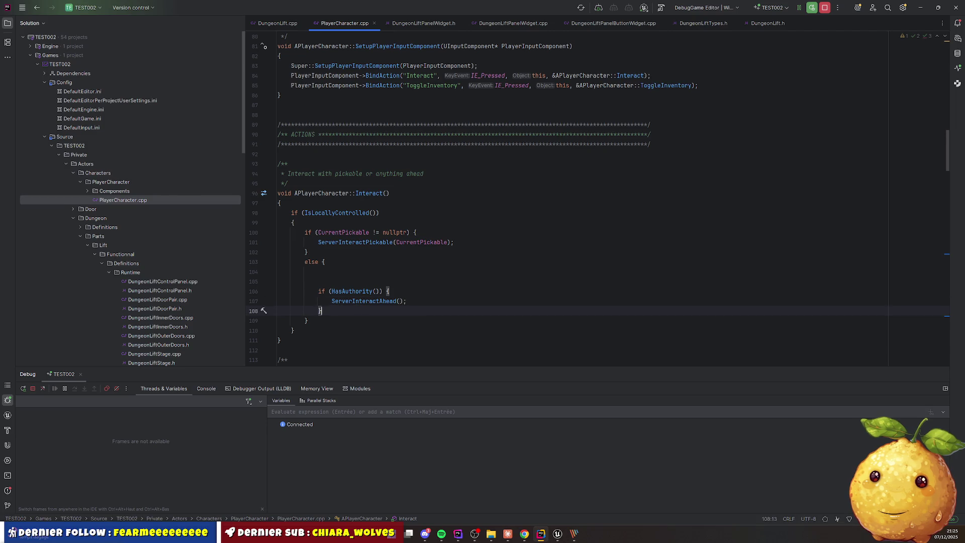
{"action": "key", "text": "Return"}
{"action": "type", "text": "else {"}
{"action": "key", "text": "Return"}
{"action": "key", "text": "ctrl+v"}
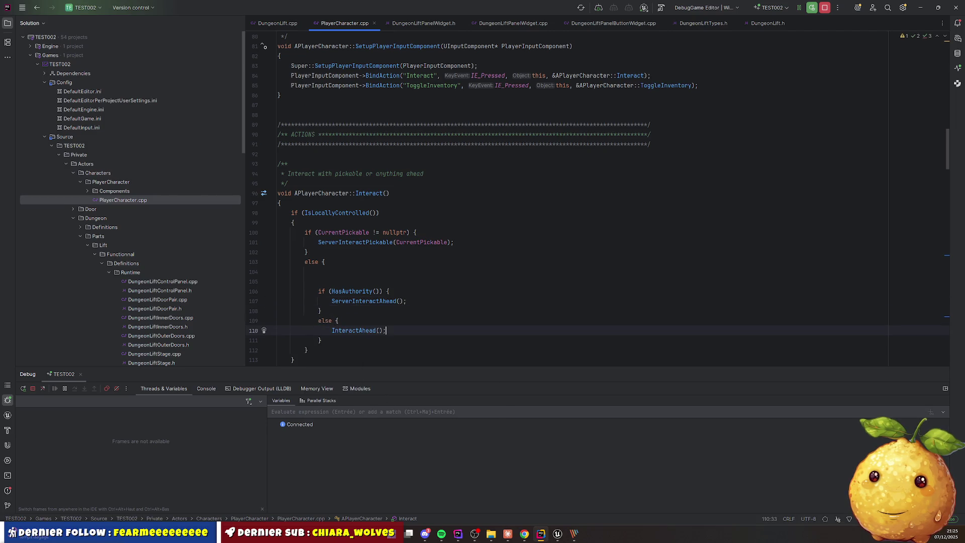
{"action": "key", "text": "Up"}
{"action": "key", "text": "Up"}
{"action": "key", "text": "Up"}
{"action": "key", "text": "ctrl+y"}
{"action": "key", "text": "ctrl+y"}
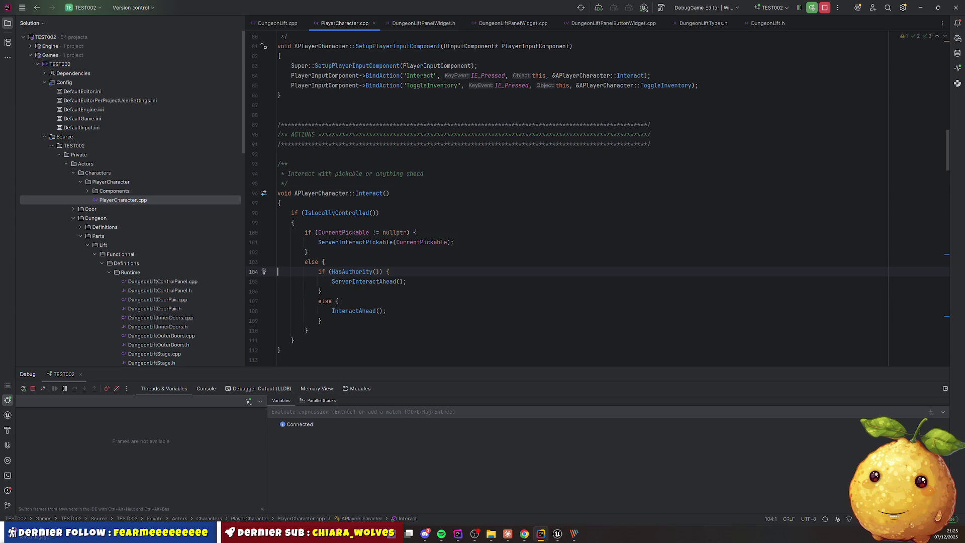
{"action": "key", "text": "ctrl+alt+F11"}
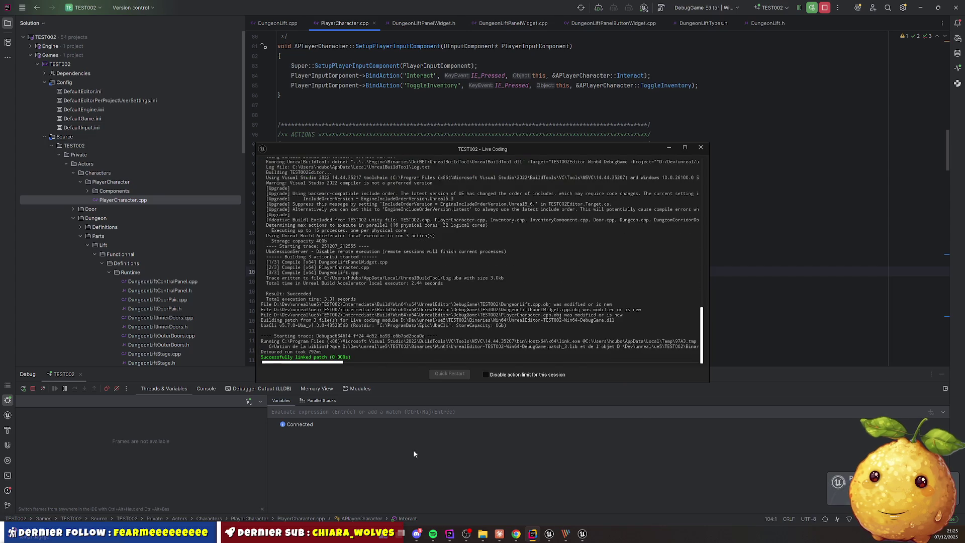
Return to the Unreal editor once the Live Coding patch has succeeded
{"action": "left_click", "coordinate": [549, 534]}
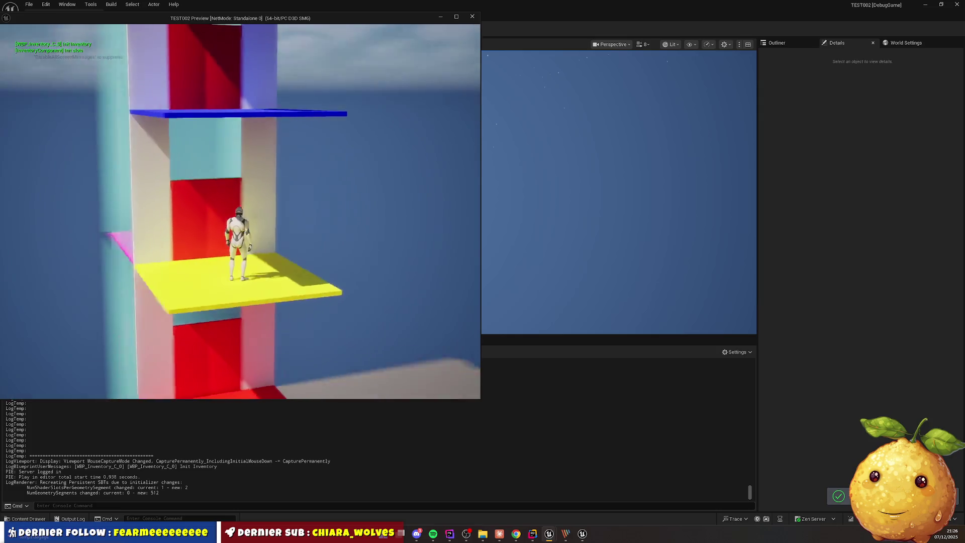
Open the lift's floor panel, send it to another floor, and walk out through its doors
{"action": "key", "text": "w"}
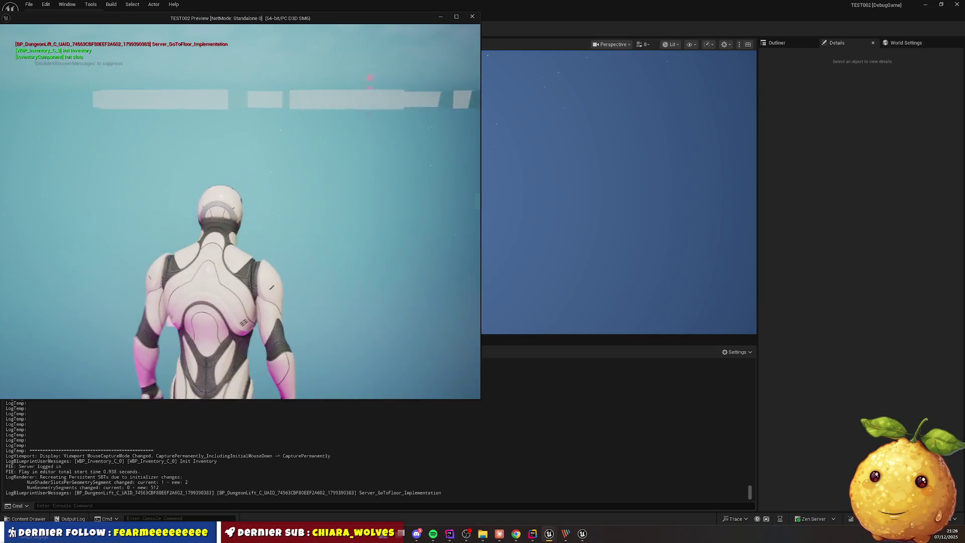
{"action": "left_click", "coordinate": [217, 123]}
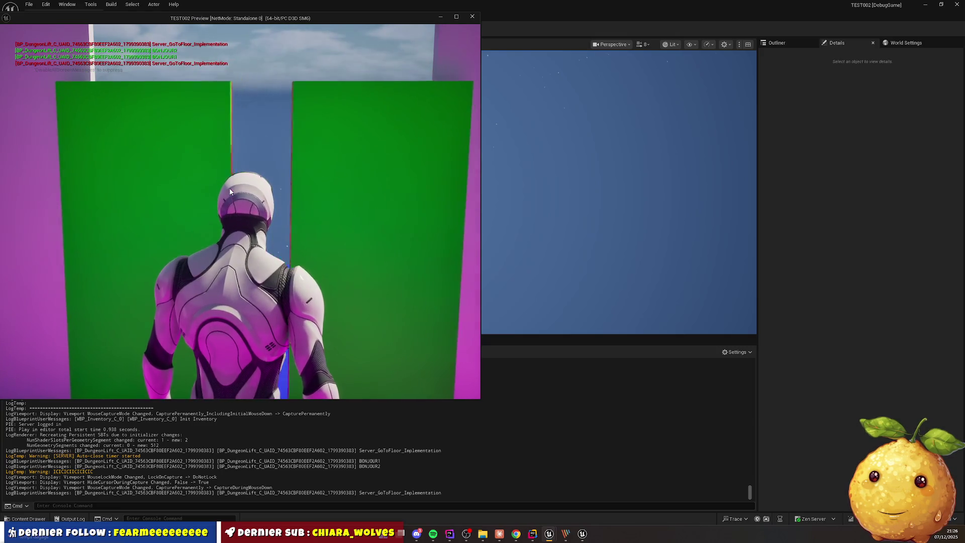
{"action": "key", "text": "w"}
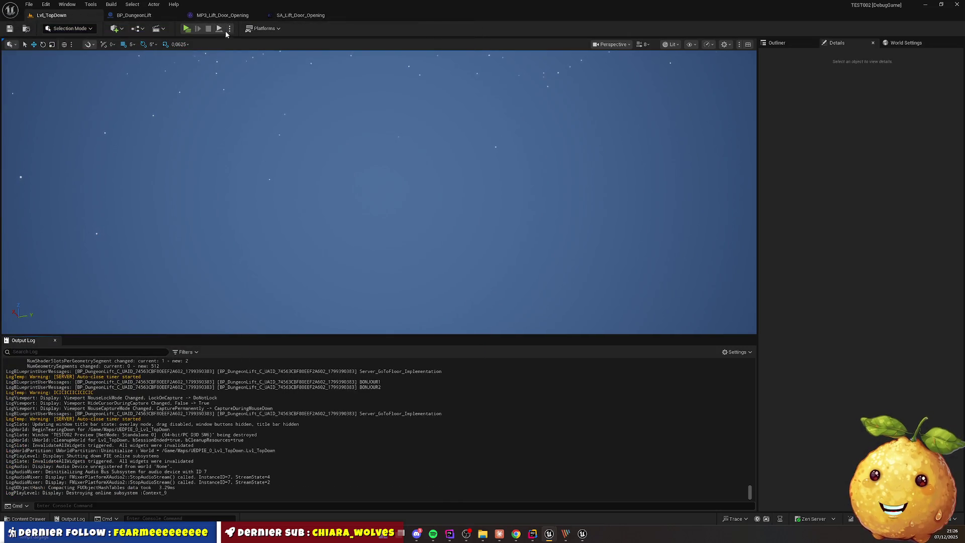
Pick a multiplayer net mode in the Play options and start the session
{"action": "left_click", "coordinate": [229, 28]}
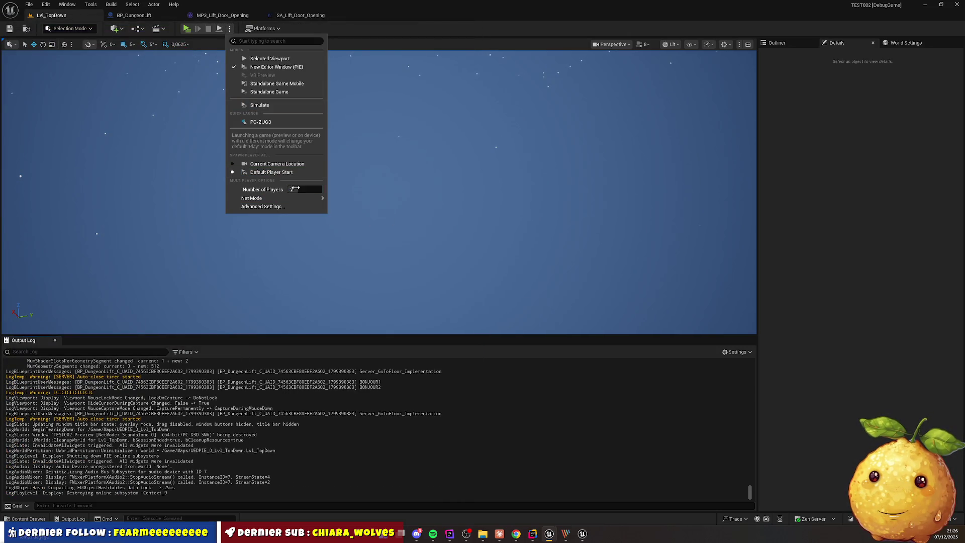
{"action": "mouse_move", "coordinate": [281, 198]}
{"action": "left_click", "coordinate": [358, 211]}
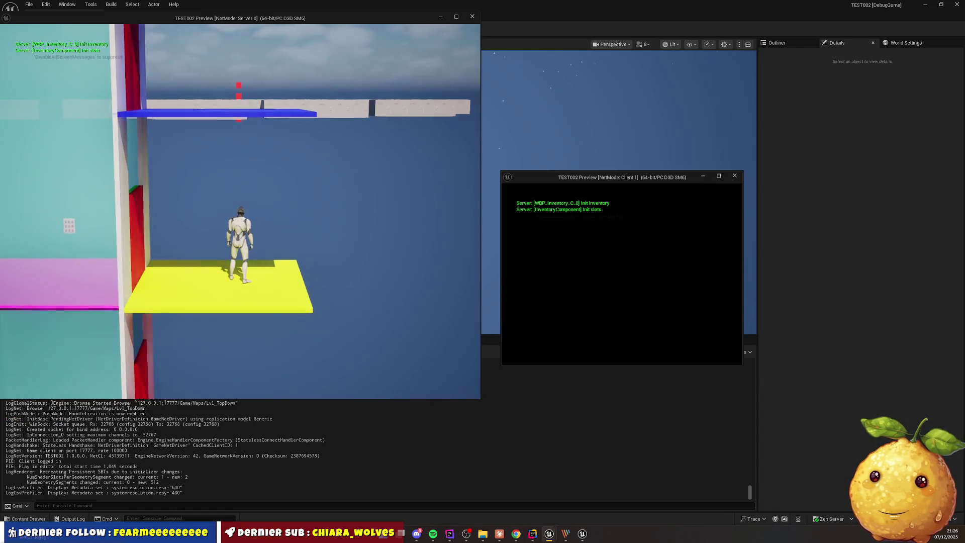
{"action": "key", "text": "super"}
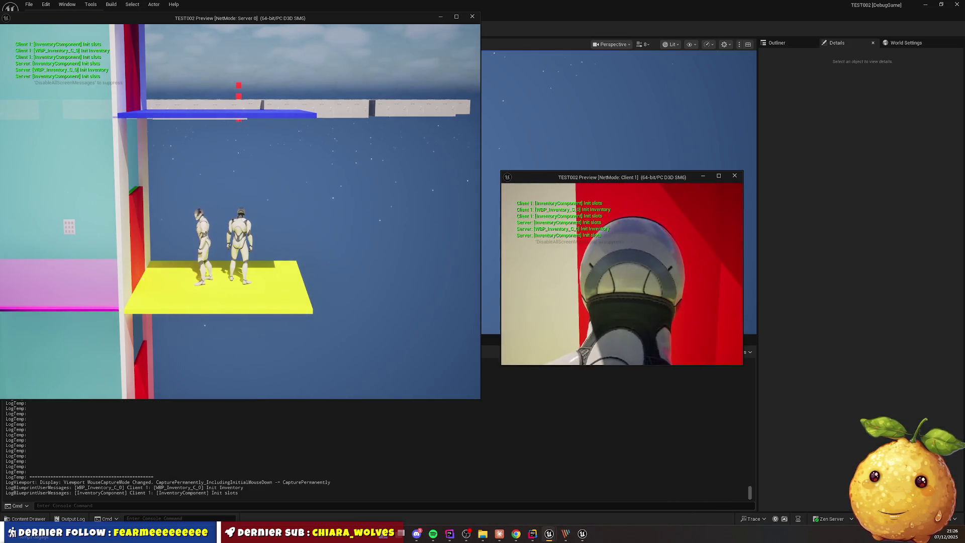
Try the lift interaction from the client character, then end the session with Escape
{"action": "key", "text": "e"}
{"action": "key", "text": "e"}
{"action": "key", "text": "e"}
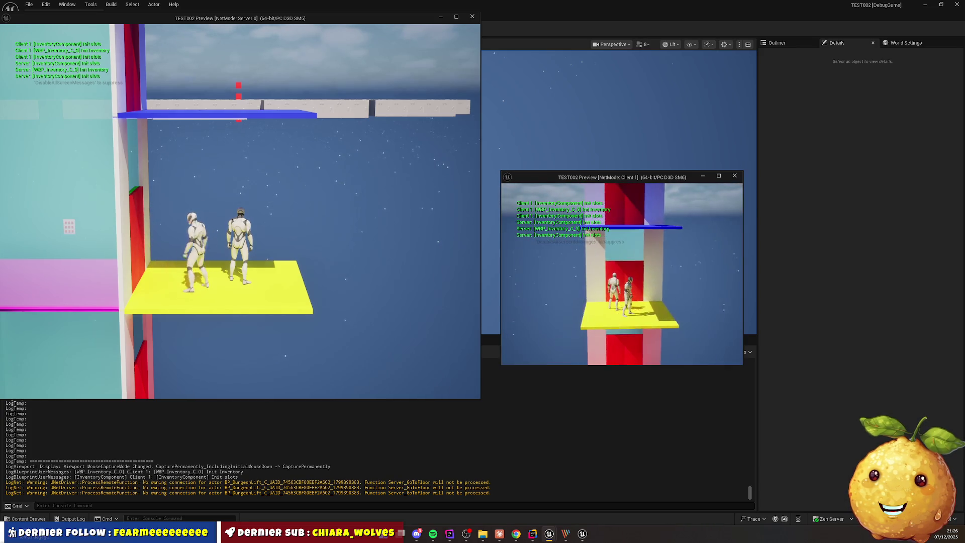
{"action": "key", "text": "e"}
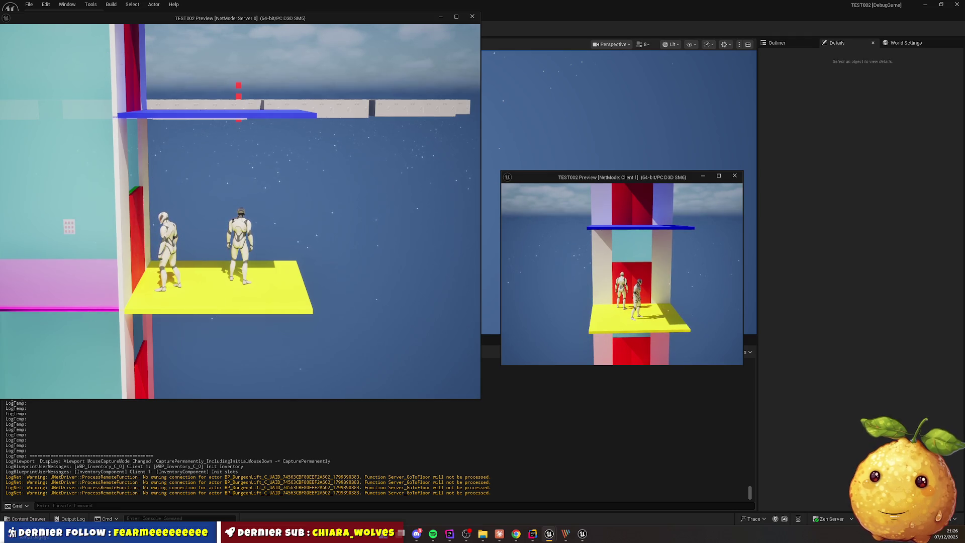
{"action": "key", "text": "w"}
{"action": "key", "text": "s"}
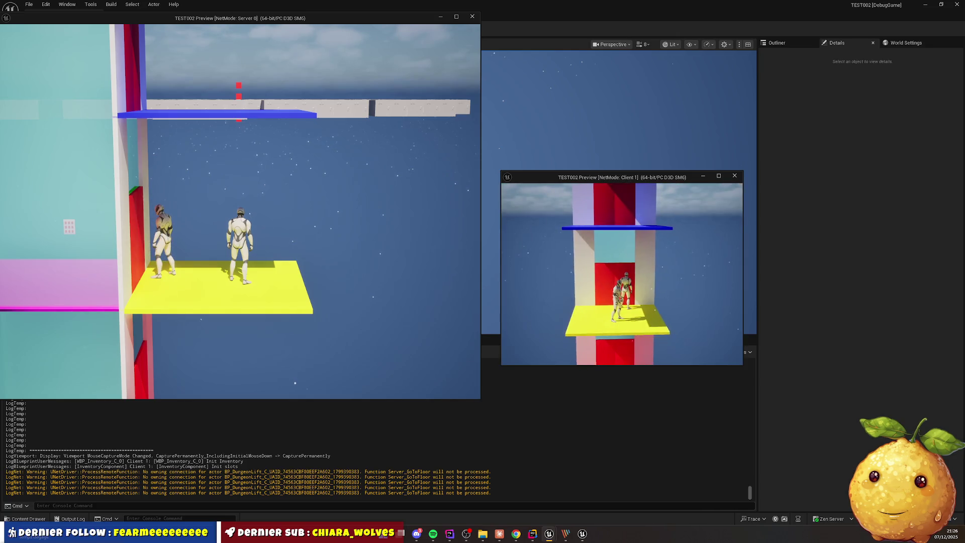
{"action": "key", "text": "e"}
{"action": "key", "text": "d"}
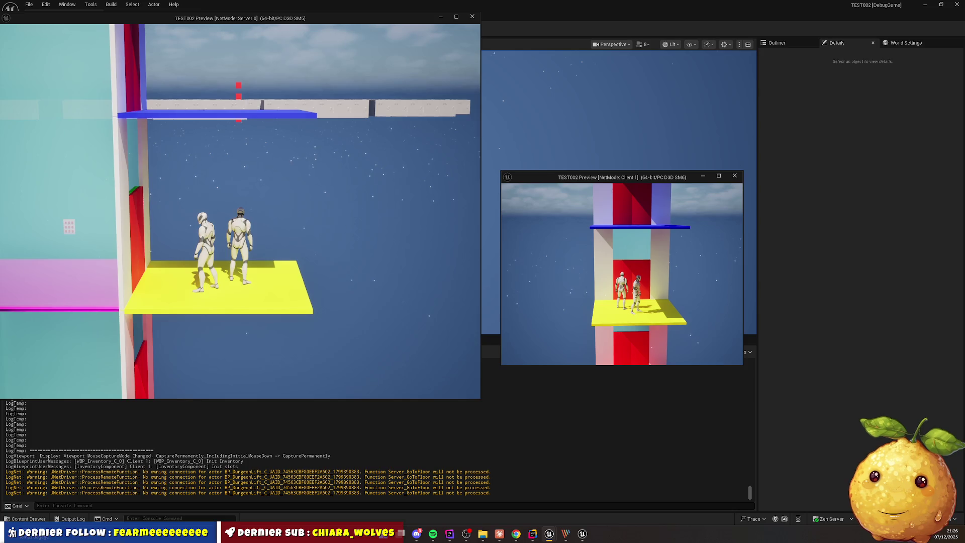
{"action": "key", "text": "Escape"}
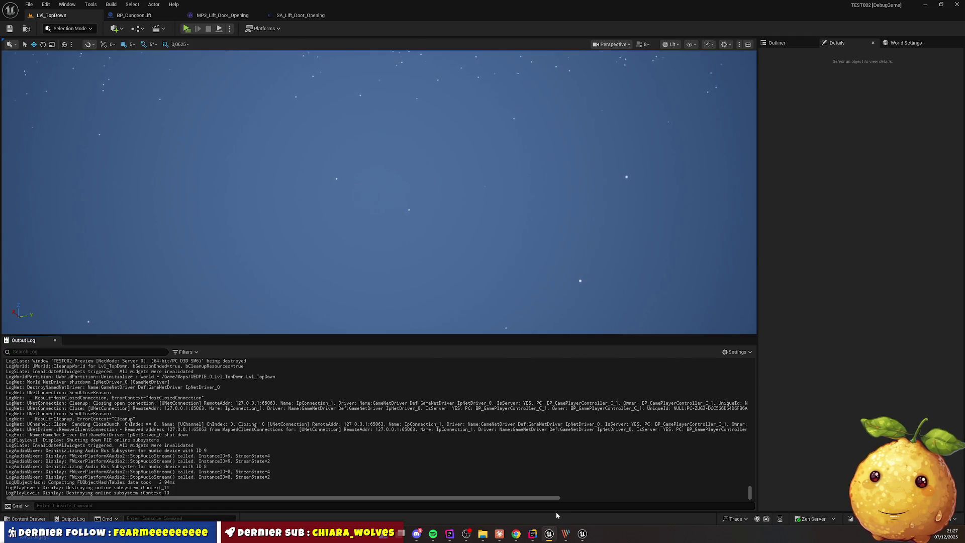
Check Rider's Live Coding window for a successful link, then return to Unreal
{"action": "left_click", "coordinate": [548, 535]}
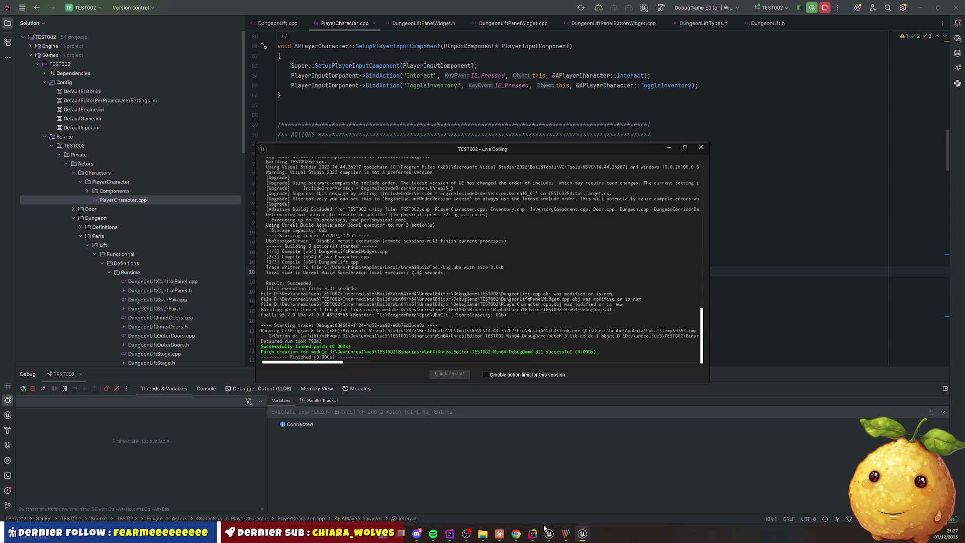
{"action": "left_click", "coordinate": [581, 535]}
{"action": "left_click", "coordinate": [581, 535]}
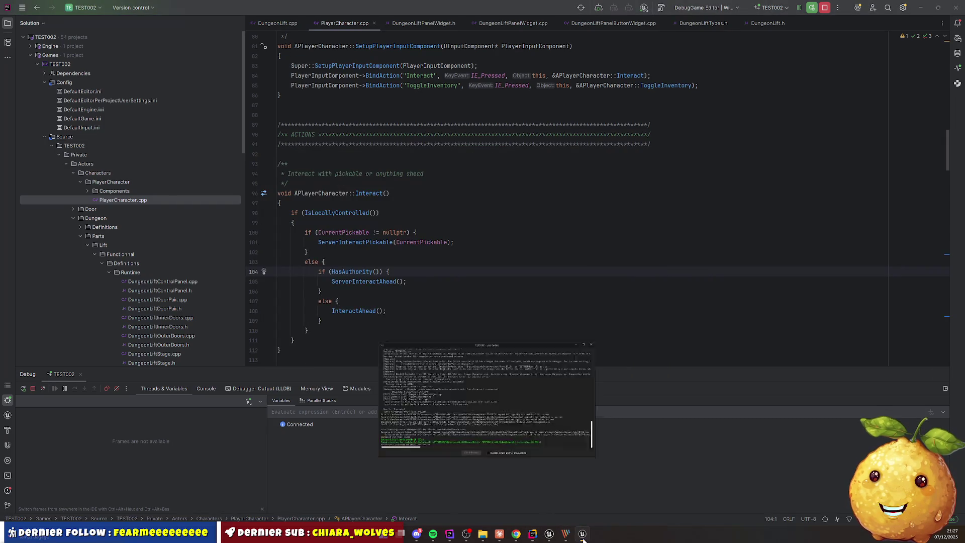
{"action": "left_click", "coordinate": [550, 534]}
Clear the Output Log and bring up the Play mode options
{"action": "right_click", "coordinate": [267, 352]}
{"action": "left_click", "coordinate": [304, 362]}
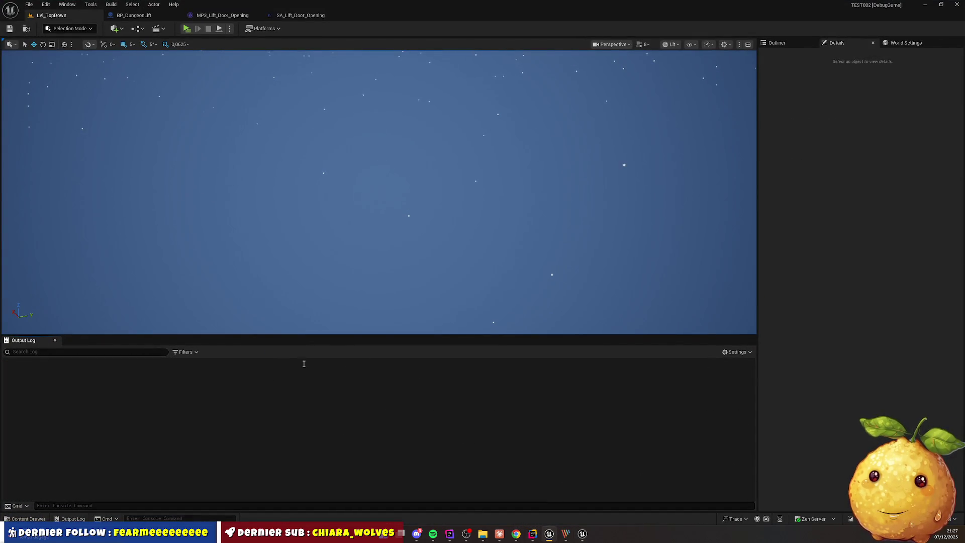
{"action": "left_click", "coordinate": [230, 29]}
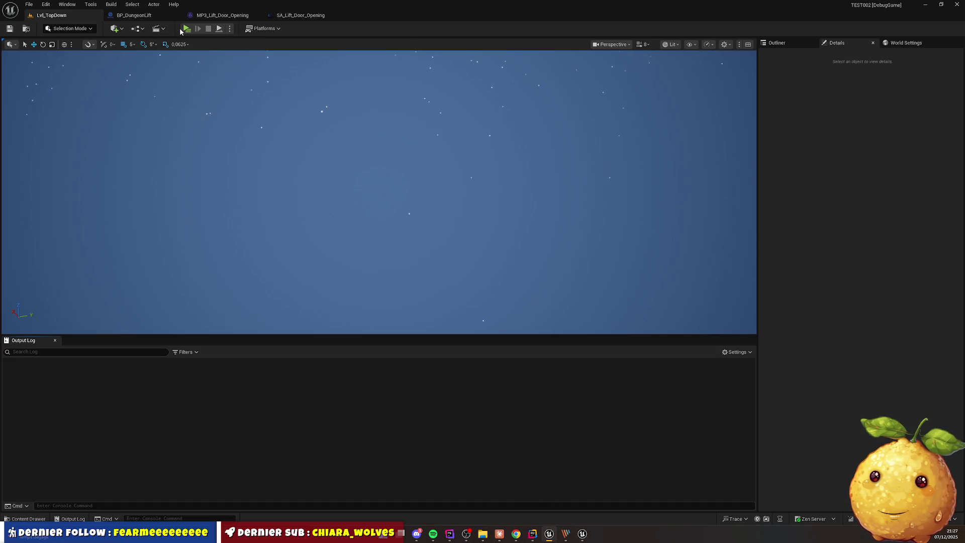
Start the multiplayer play test and clear the Output Log
{"action": "left_click", "coordinate": [188, 31]}
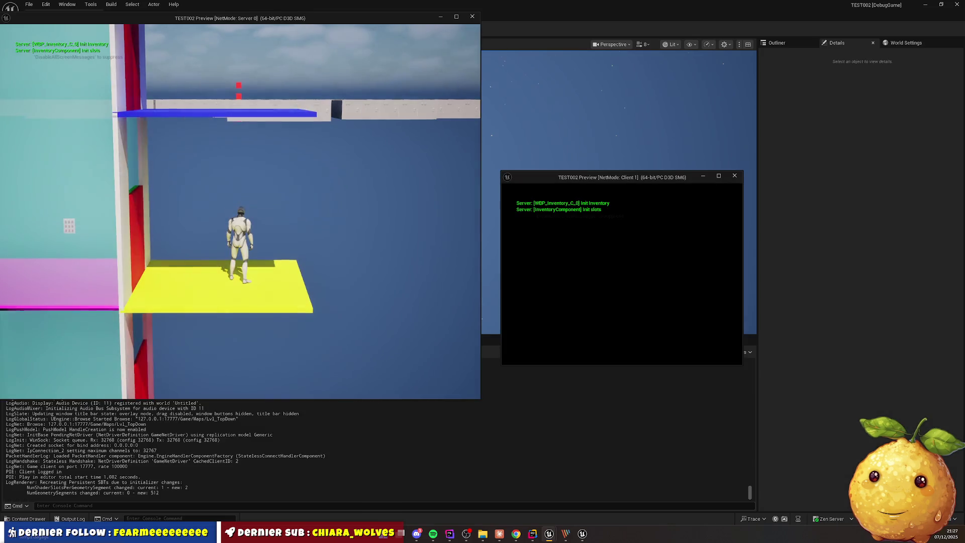
{"action": "key", "text": "super"}
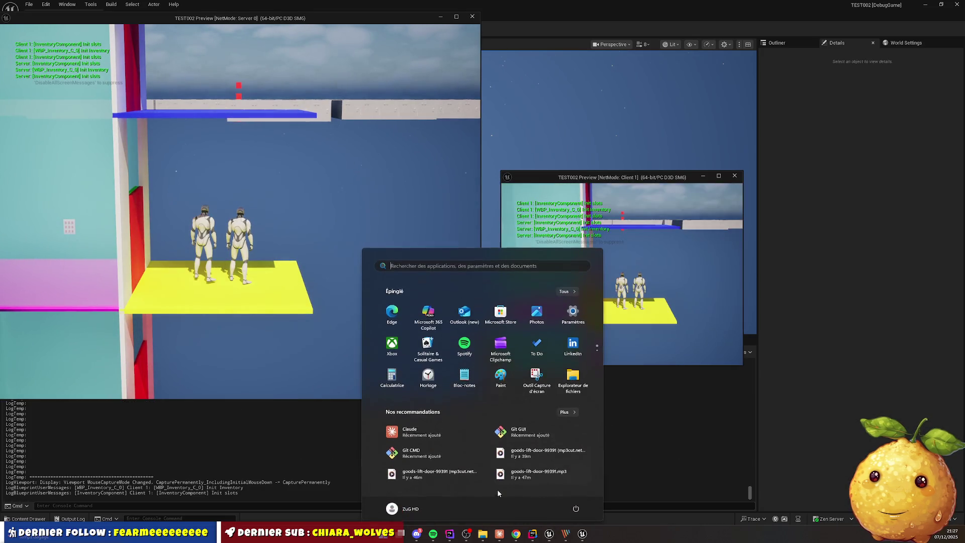
{"action": "left_click", "coordinate": [324, 406]}
{"action": "right_click", "coordinate": [324, 406]}
{"action": "left_click", "coordinate": [358, 415]}
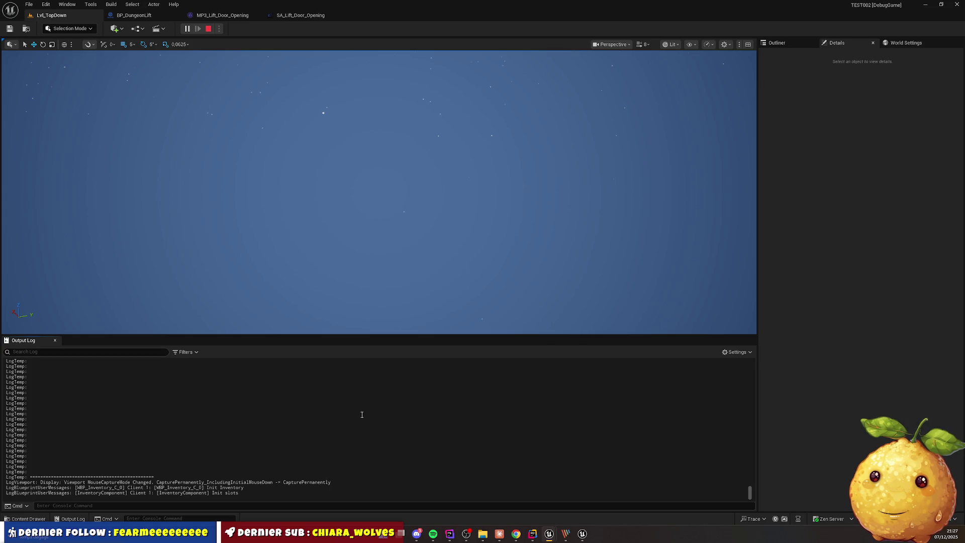
Use the lift as the client to reproduce the Server_GoToFloor not-processed warning
{"action": "key", "text": "w"}
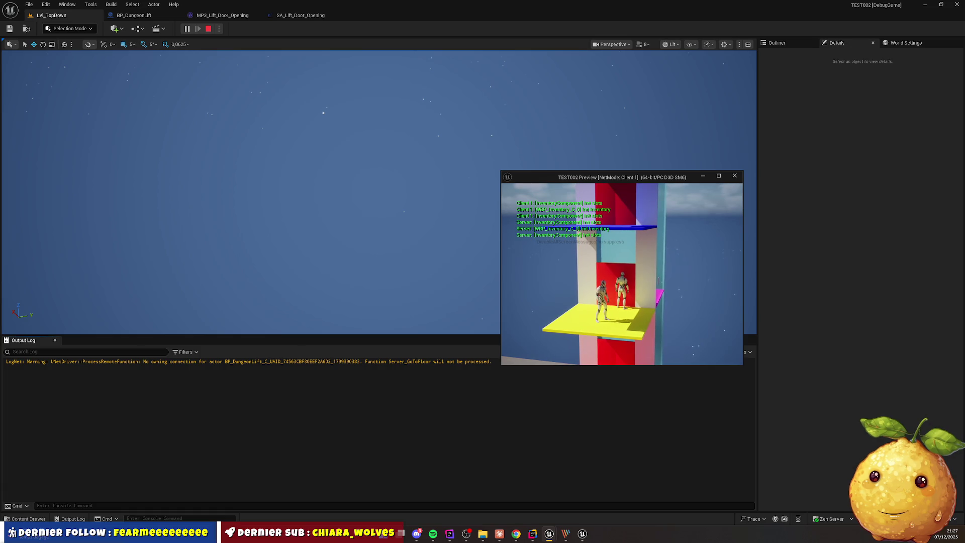
{"action": "key", "text": "super"}
{"action": "left_click", "coordinate": [126, 381]}
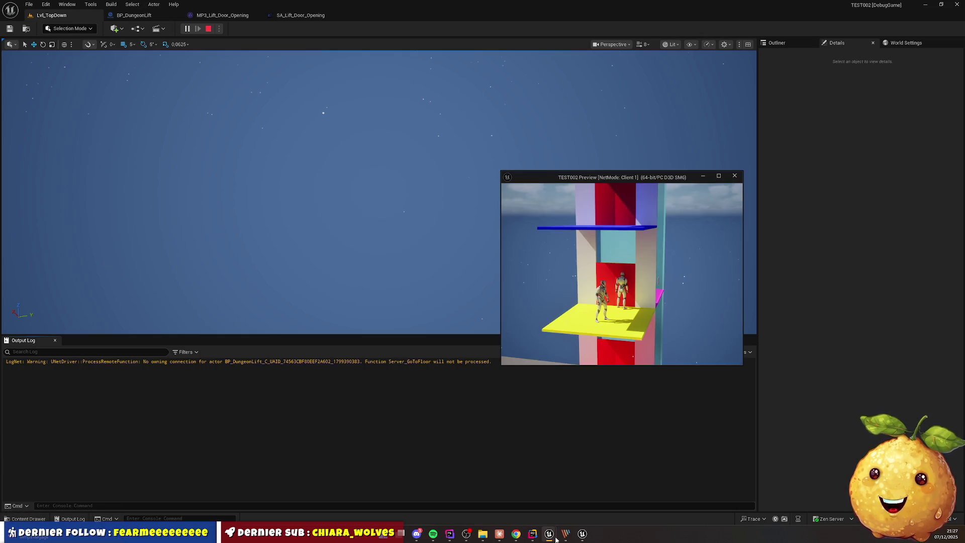
In PlayerCharacter.cpp, move ServerInteractAhead() out of the if branch to above the authority check
{"action": "mouse_move", "coordinate": [536, 538]}
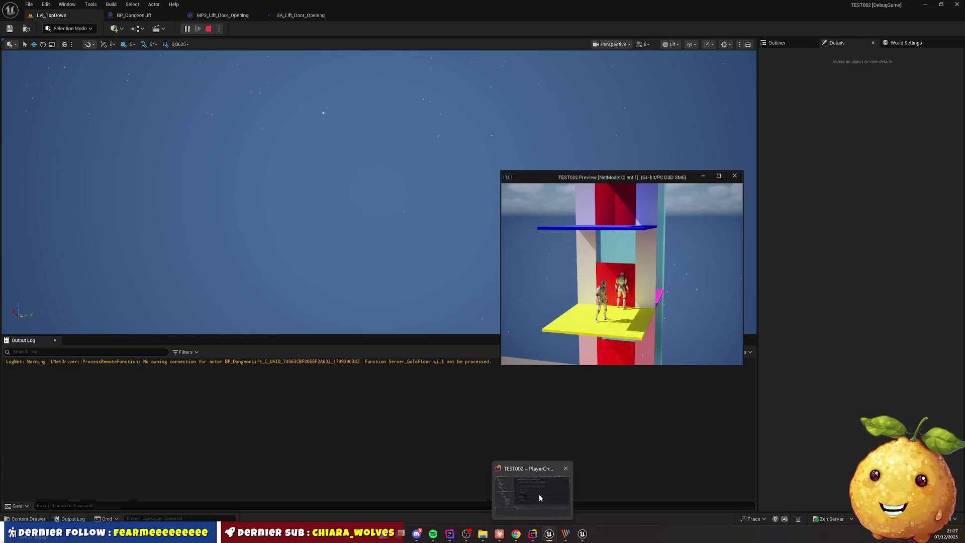
{"action": "left_click", "coordinate": [539, 494]}
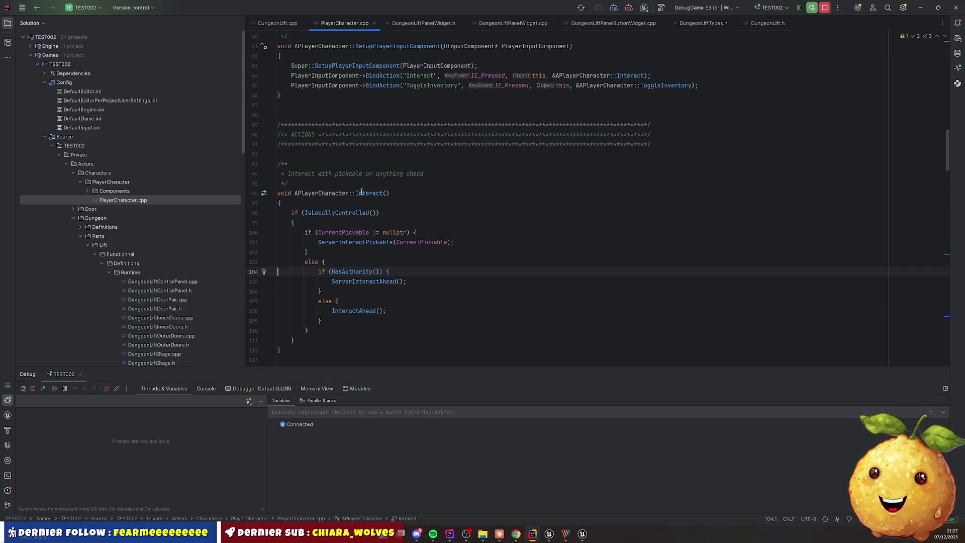
{"action": "double_click", "coordinate": [336, 313]}
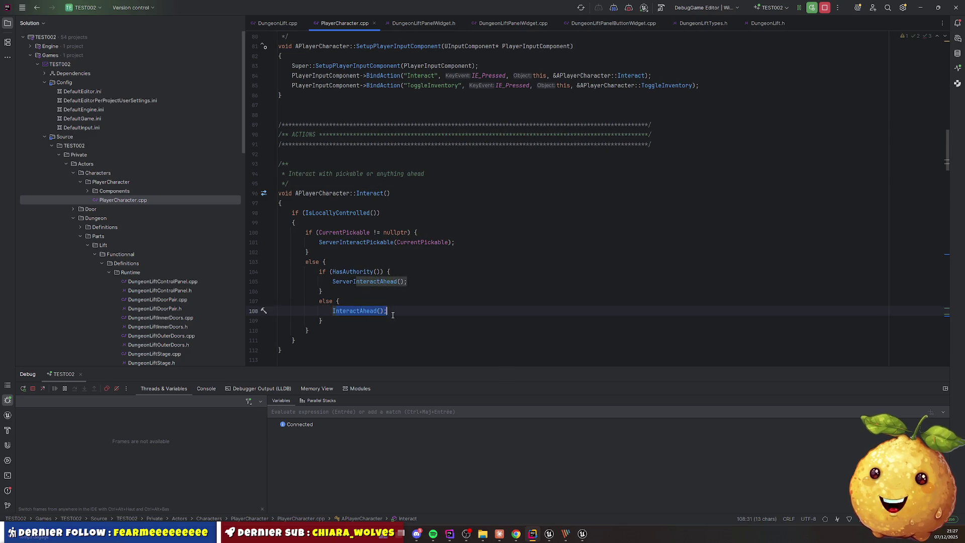
{"action": "left_click_drag", "start_coordinate": [333, 311], "coordinate": [390, 313]}
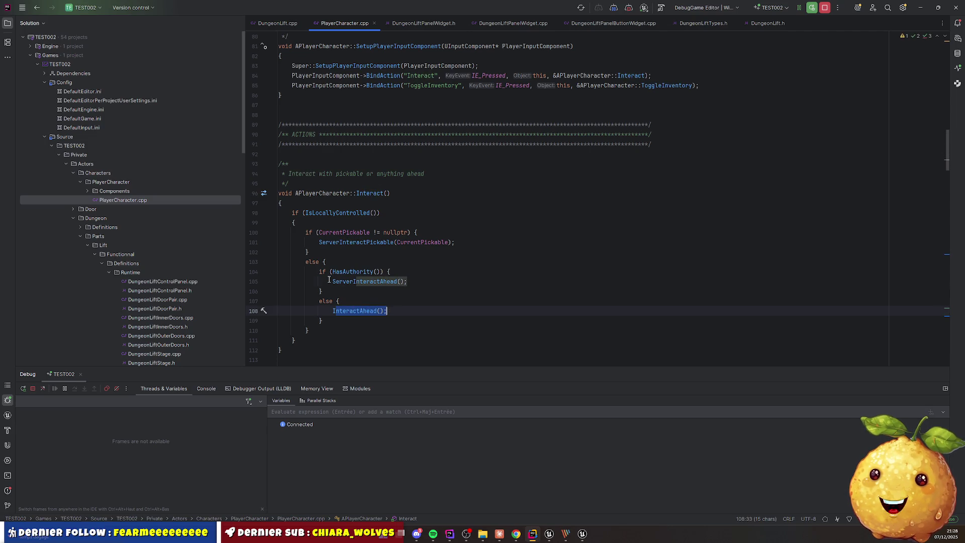
{"action": "left_click_drag", "start_coordinate": [331, 281], "coordinate": [415, 283]}
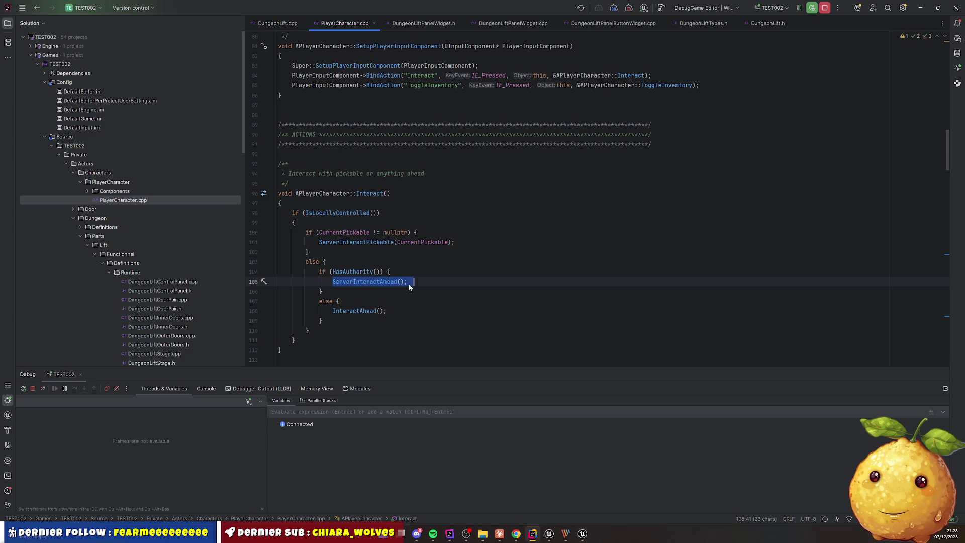
{"action": "key", "text": "Home"}
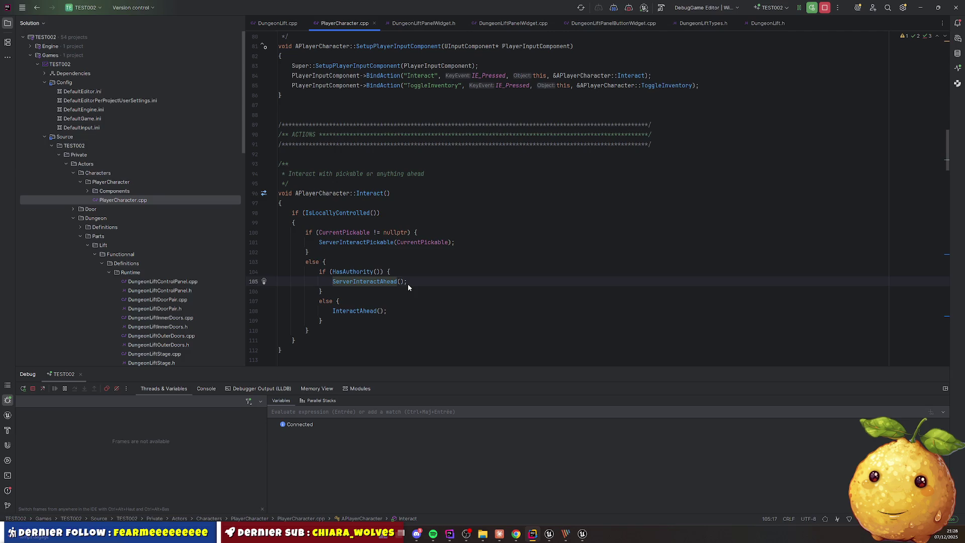
{"action": "key", "text": "shift+End"}
{"action": "key", "text": "ctrl+x"}
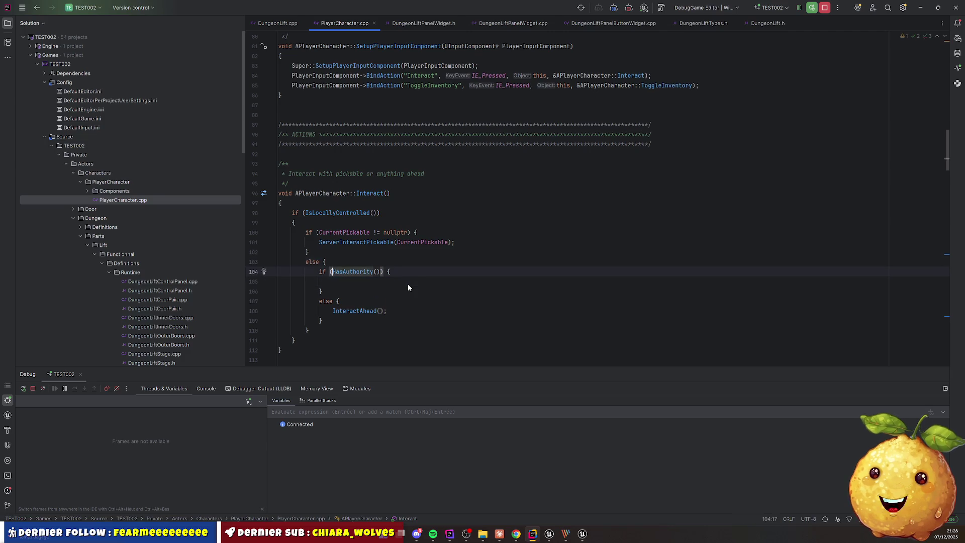
{"action": "key", "text": "Up"}
{"action": "key", "text": "Home"}
{"action": "key", "text": "Return"}
{"action": "key", "text": "Return"}
{"action": "key", "text": "ctrl+v"}
Delete the else branch so InteractAhead() sits inside the if block
{"action": "key", "text": "Down"}
{"action": "key", "text": "Down"}
{"action": "key", "text": "Down"}
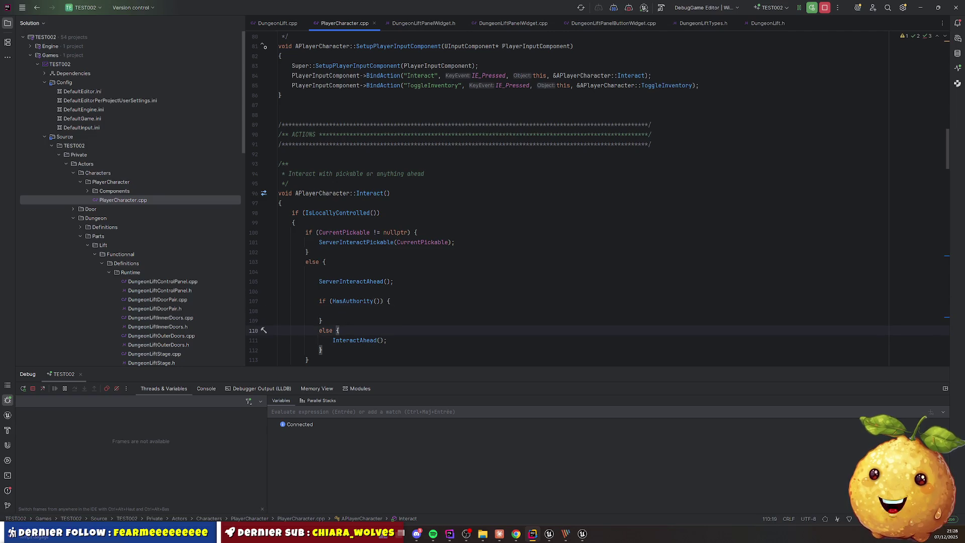
{"action": "key", "text": "Up"}
{"action": "key", "text": "Up"}
{"action": "key", "text": "ctrl+y"}
{"action": "key", "text": "ctrl+y"}
{"action": "key", "text": "ctrl+y"}
{"action": "key", "text": "Up"}
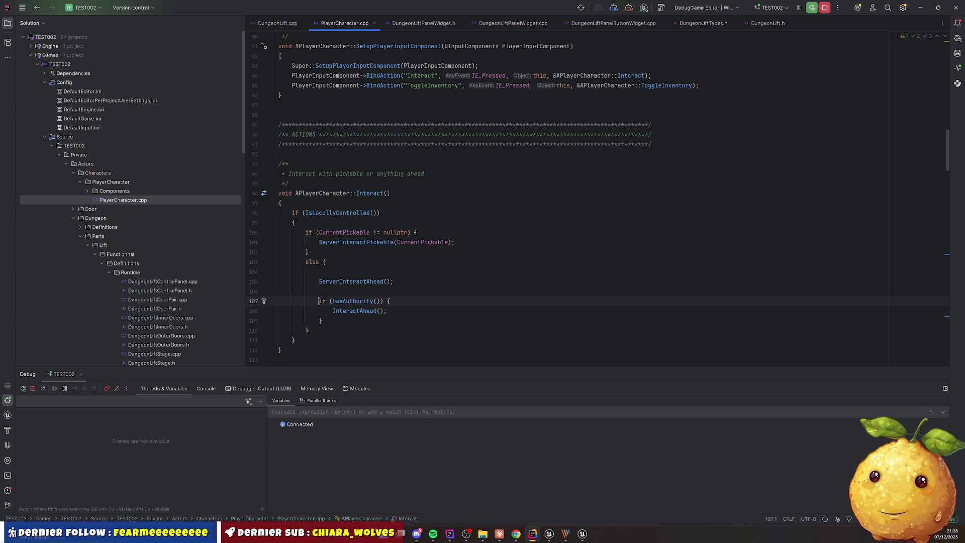
Change the condition to !HasAuthority() and start a Live Coding recompile
{"action": "left_click", "coordinate": [332, 301]}
{"action": "type", "text": "!"}
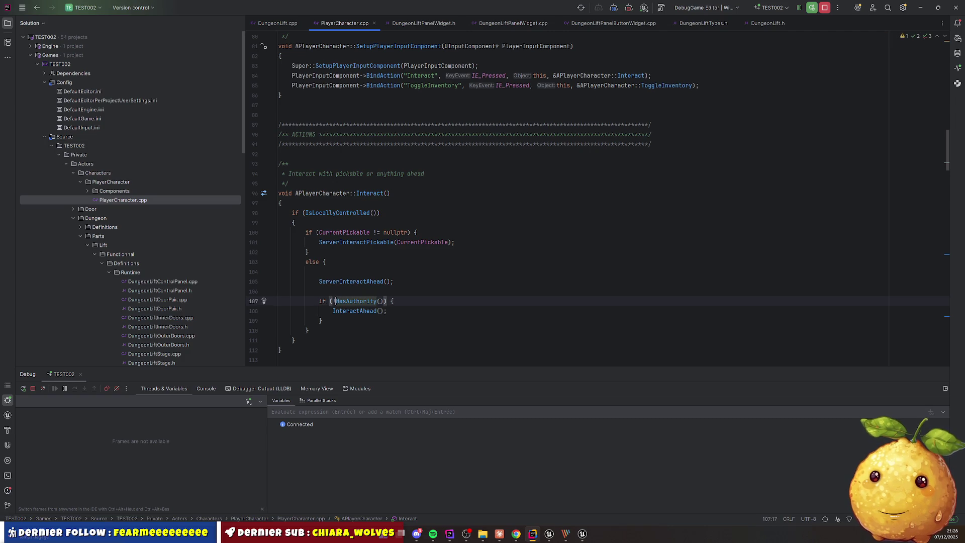
{"action": "left_click", "coordinate": [333, 311]}
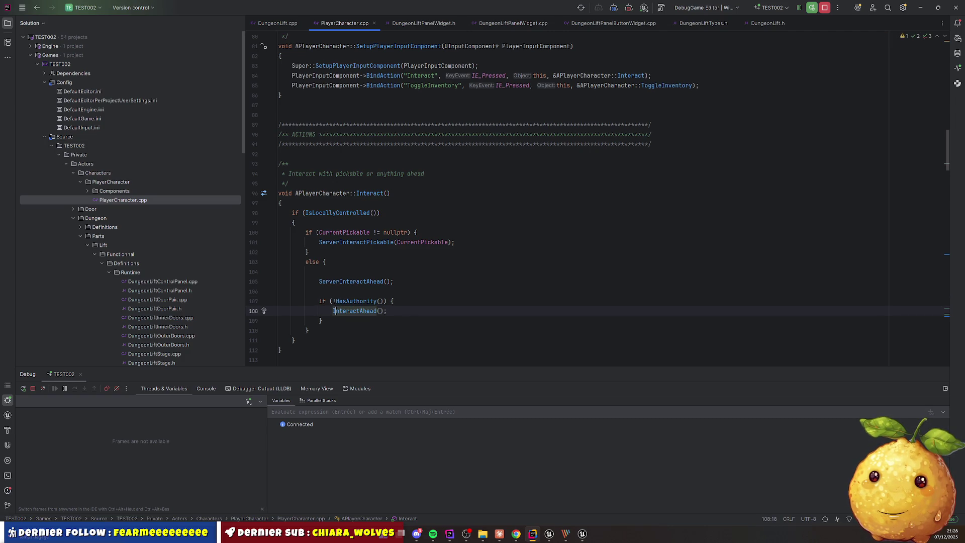
{"action": "key", "text": "ctrl+alt+F11"}
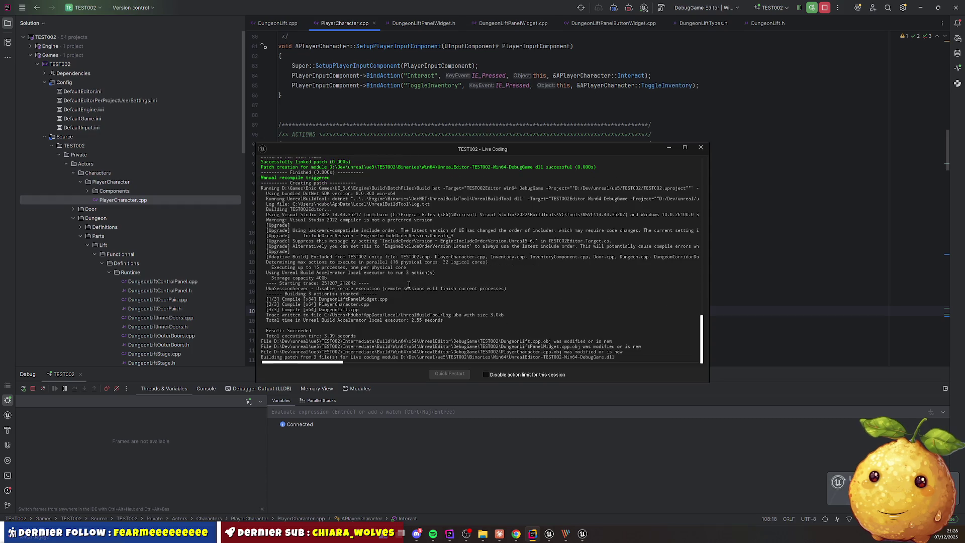
Put the Live Coding build log away so the edited PlayerCharacter code shows again
{"action": "left_click", "coordinate": [536, 86]}
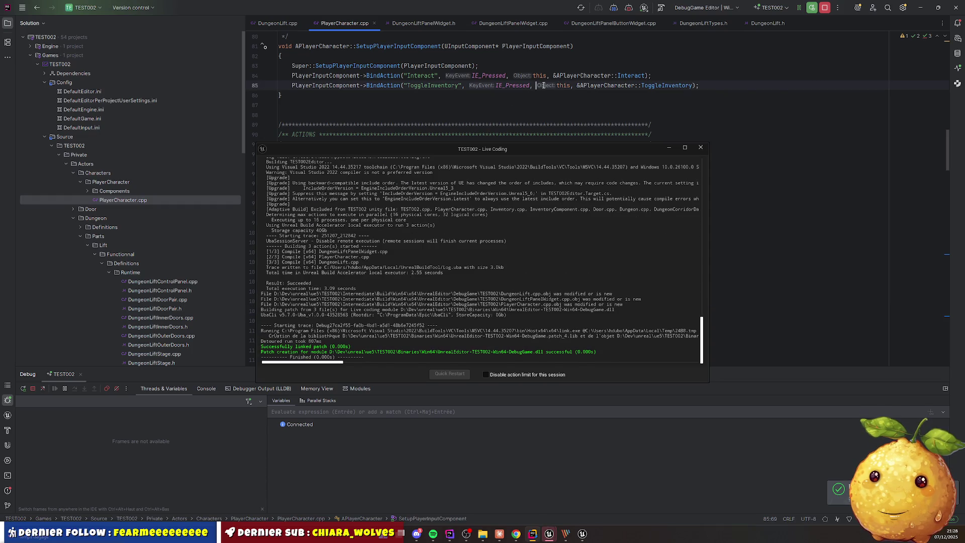
{"action": "left_click", "coordinate": [501, 311]}
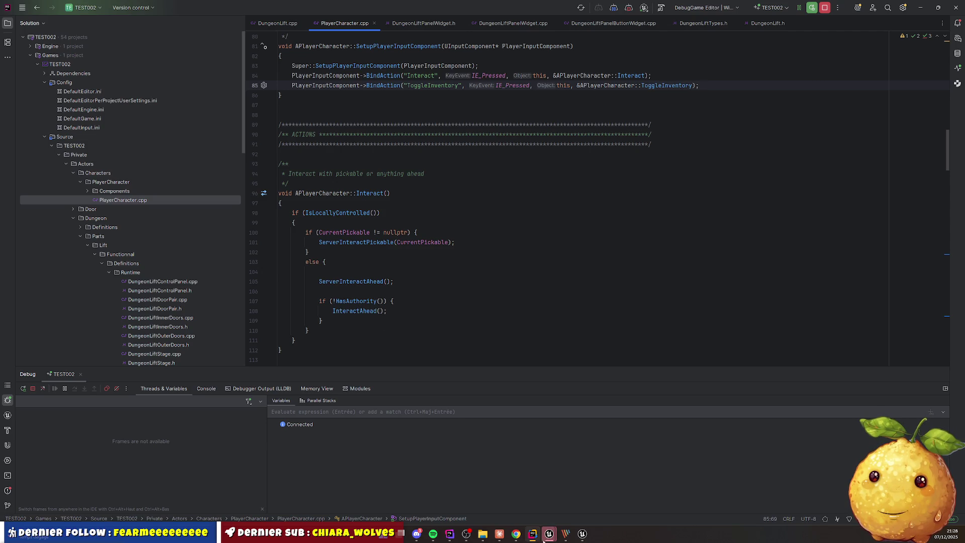
{"action": "mouse_move", "coordinate": [549, 534]}
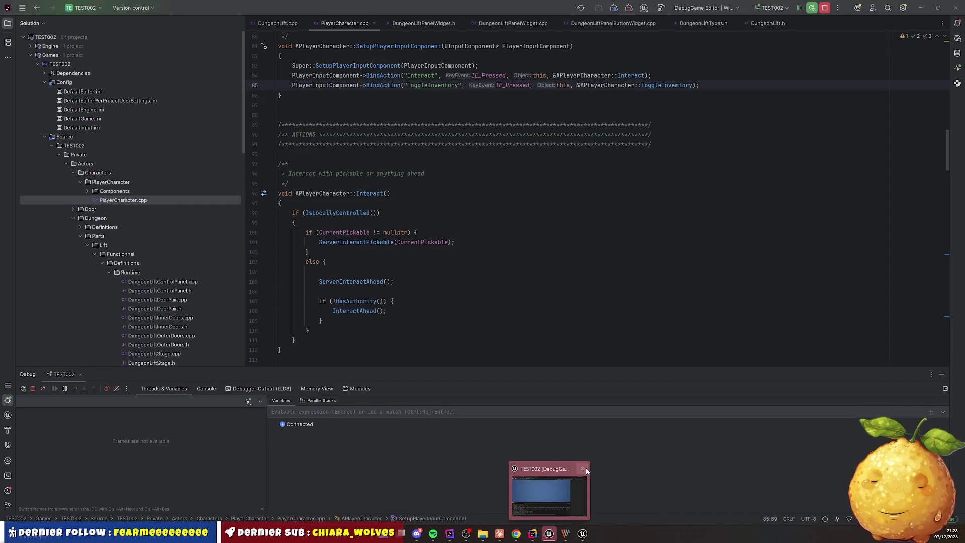
Start the listen-server-plus-client play test and interact with the lift as the client
{"action": "left_click", "coordinate": [546, 480]}
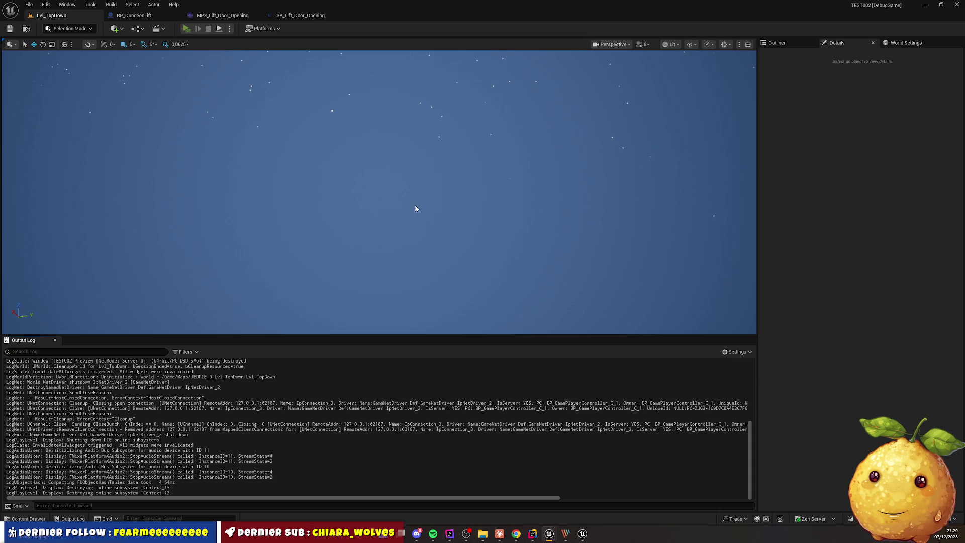
{"action": "key", "text": "alt+p"}
{"action": "key", "text": "super"}
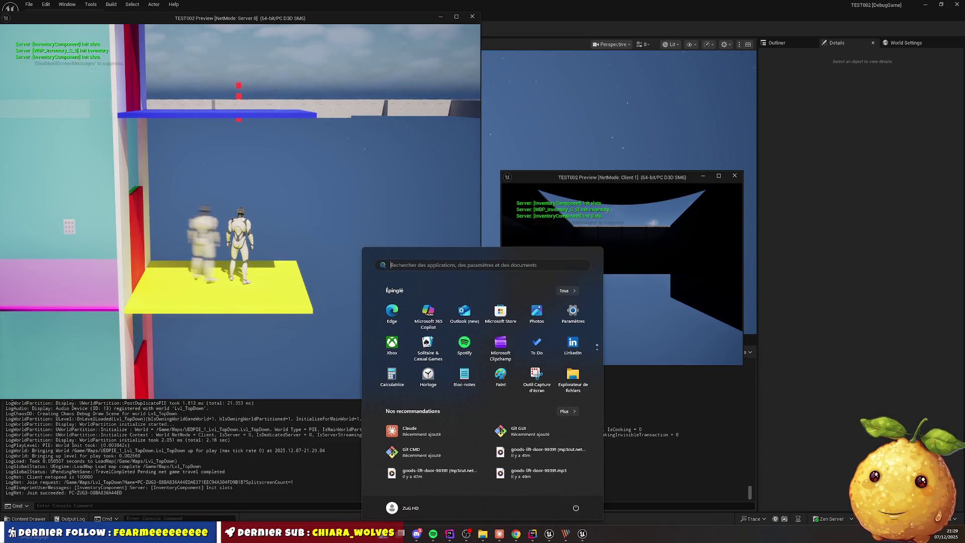
{"action": "left_click", "coordinate": [698, 220]}
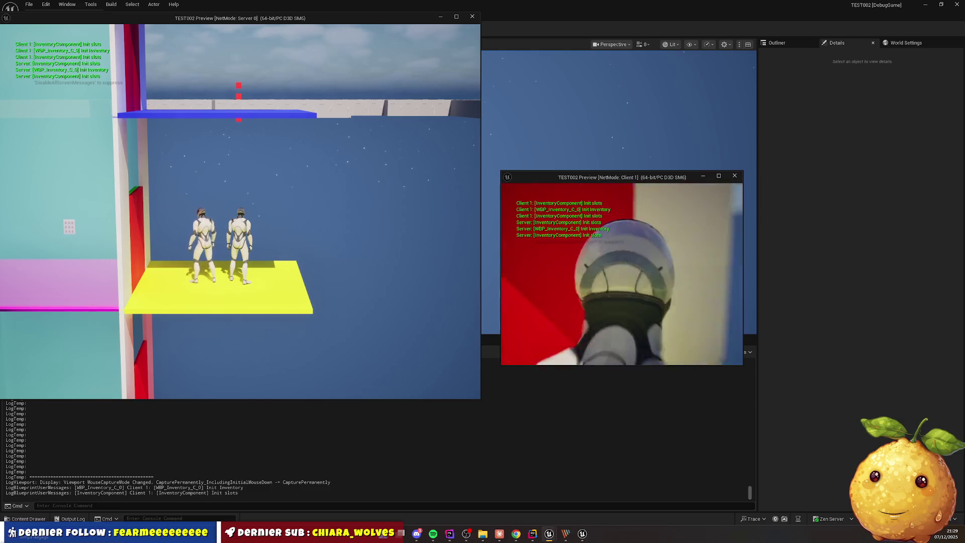
{"action": "key", "text": "e"}
{"action": "key", "text": "w"}
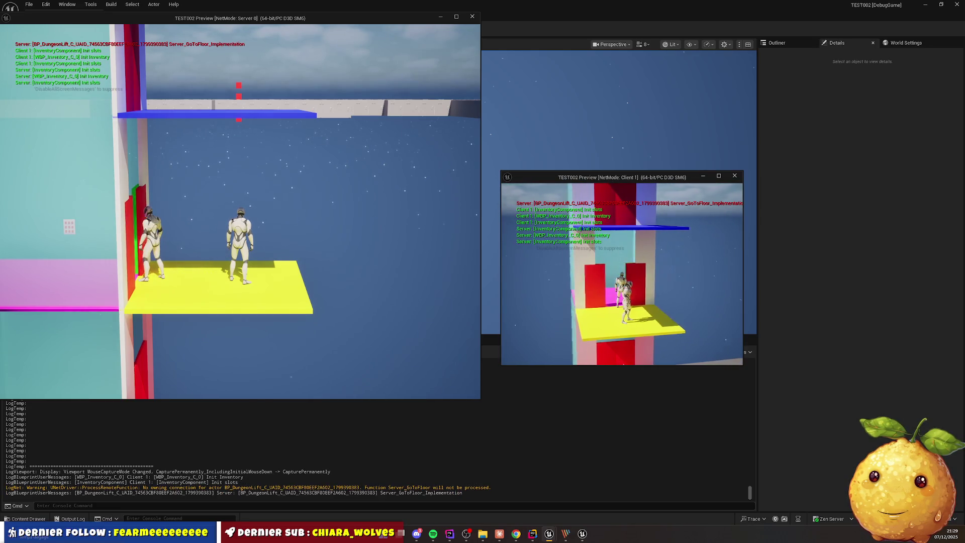
{"action": "key", "text": "e"}
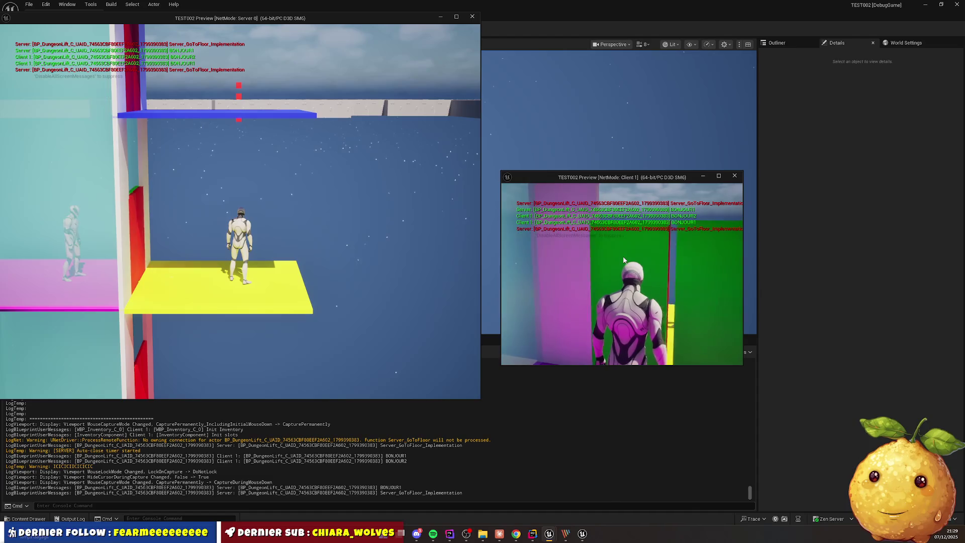
As the server, open the lift's floor buttons, choose a floor, then return to Rider
{"action": "left_click", "coordinate": [457, 248]}
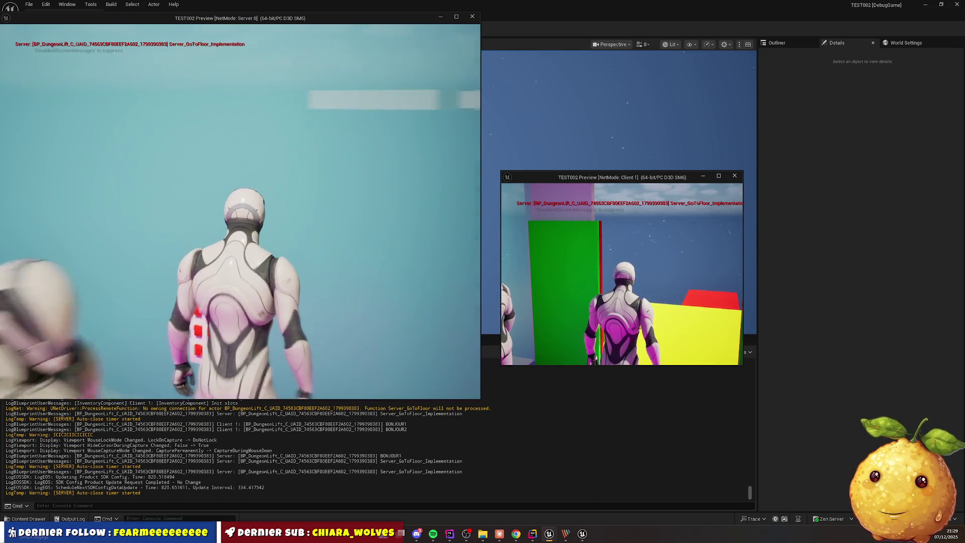
{"action": "key", "text": "e"}
{"action": "left_click", "coordinate": [193, 121]}
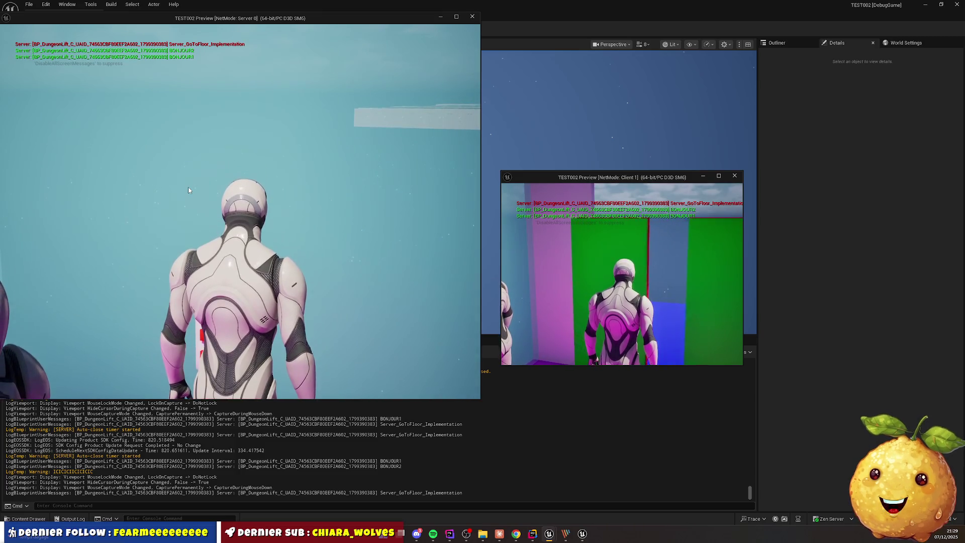
{"action": "key", "text": "super"}
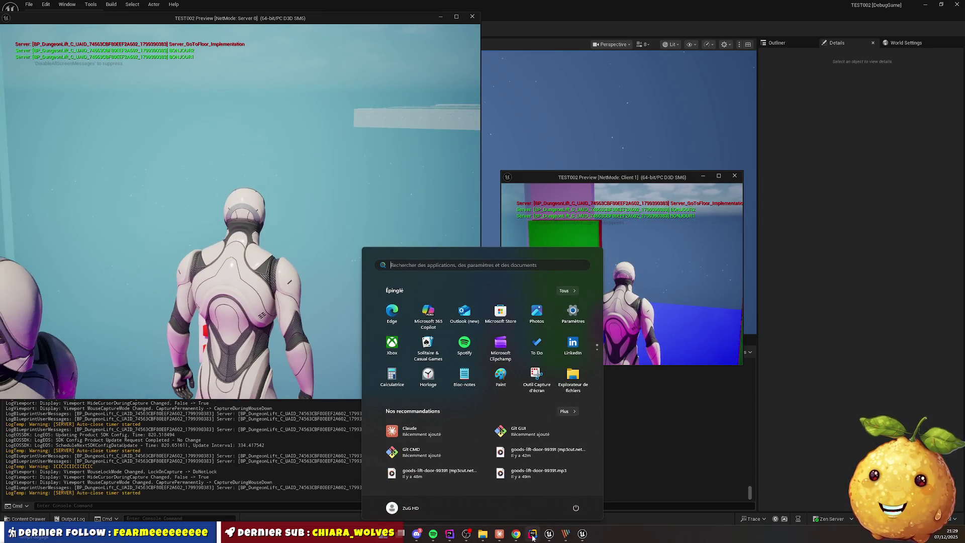
{"action": "left_click", "coordinate": [533, 534]}
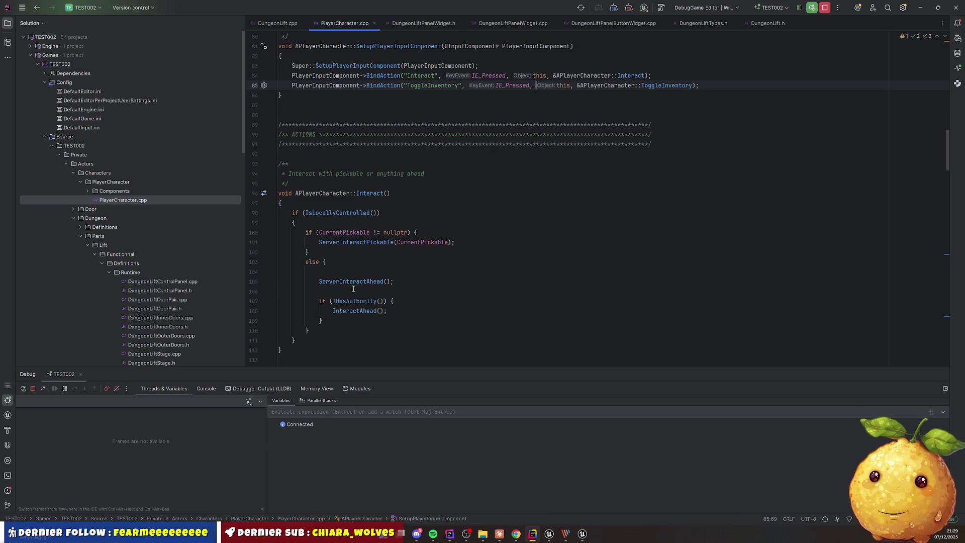
Select the ServerInteractAhead call on line 105 and review the saved call-stack screenshot
{"action": "left_click_drag", "start_coordinate": [320, 282], "coordinate": [396, 282]}
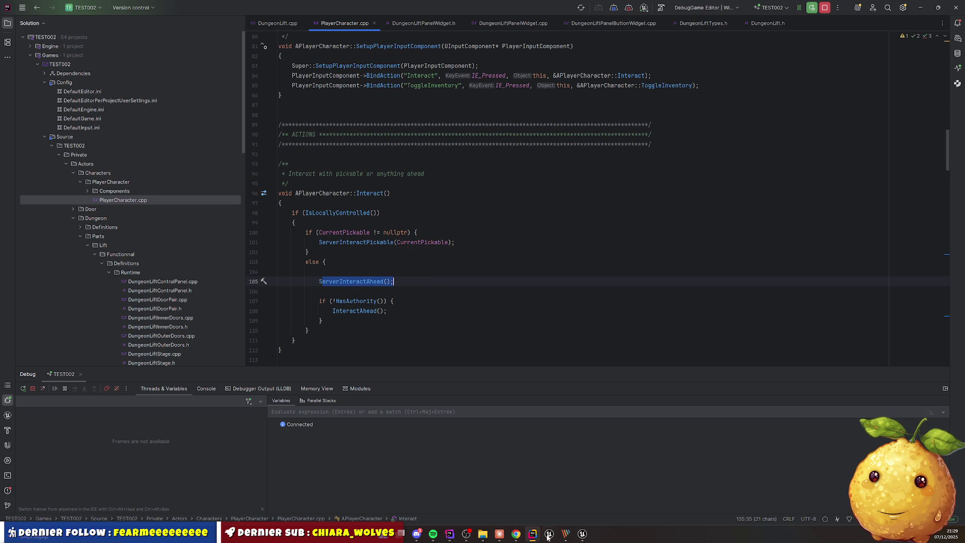
{"action": "left_click", "coordinate": [566, 534]}
{"action": "mouse_move", "coordinate": [549, 534]}
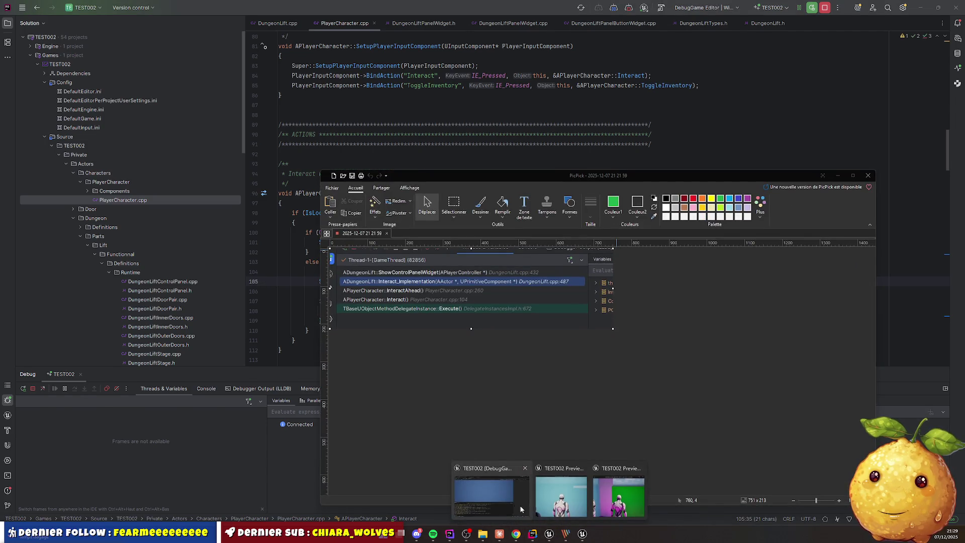
{"action": "left_click", "coordinate": [520, 509]}
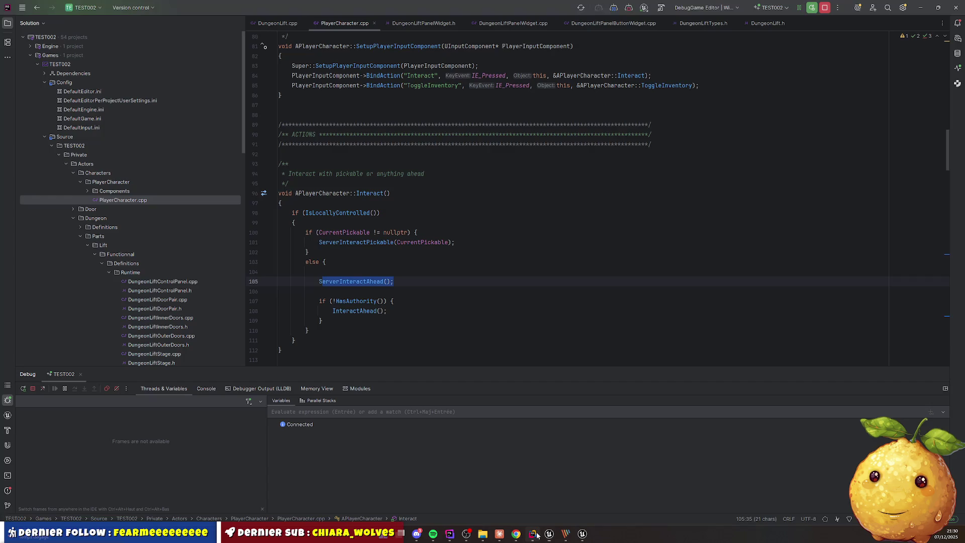
{"action": "left_click", "coordinate": [533, 534]}
Inspect ServerInteractAhead and InteractAhead usages, then open DungeonLift.cpp's Interact_Implementation
{"action": "left_click", "coordinate": [404, 311]}
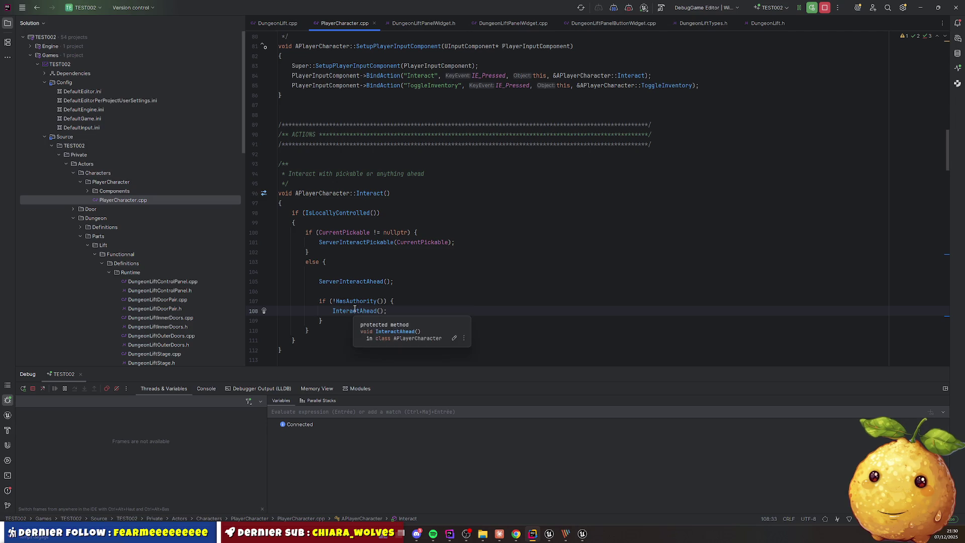
{"action": "left_click", "coordinate": [385, 290]}
{"action": "left_click", "coordinate": [368, 285]}
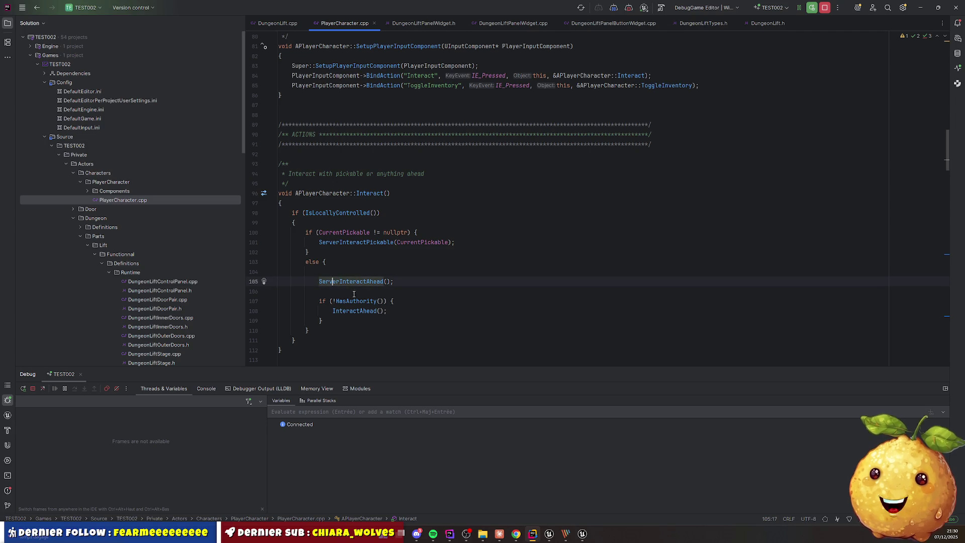
{"action": "left_click", "coordinate": [360, 311]}
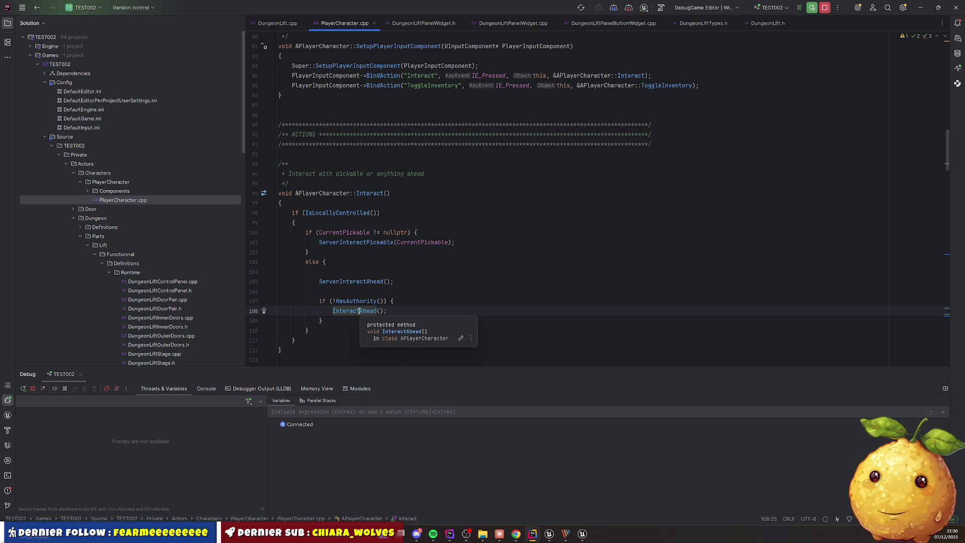
{"action": "double_click", "coordinate": [352, 313]}
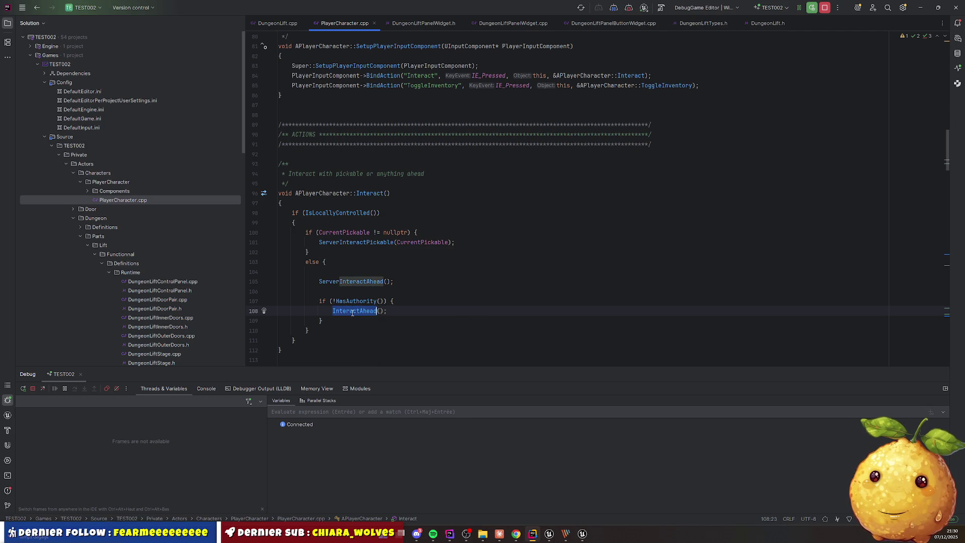
{"action": "left_click", "coordinate": [280, 26]}
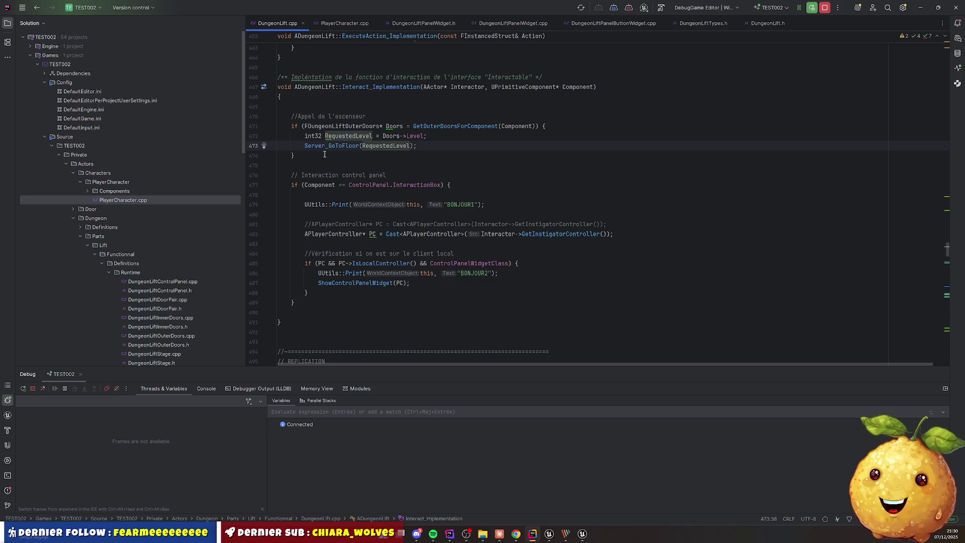
Insert an 'if (HasAuthority()) {' block above the outer-doors check
{"action": "left_click", "coordinate": [331, 105]}
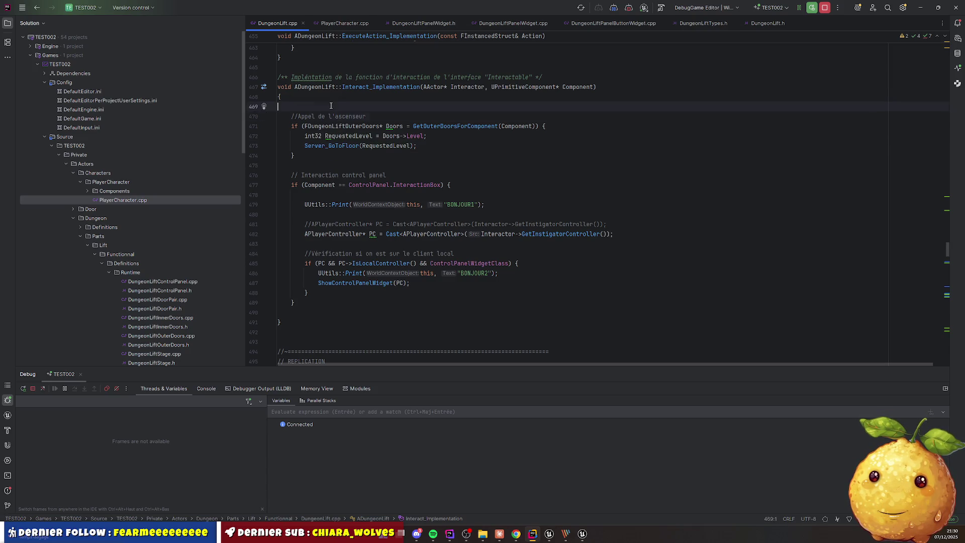
{"action": "key", "text": "Down"}
{"action": "key", "text": "Down"}
{"action": "key", "text": "ctrl+Right"}
{"action": "key", "text": "ctrl+Right"}
{"action": "key", "text": "ctrl+Right"}
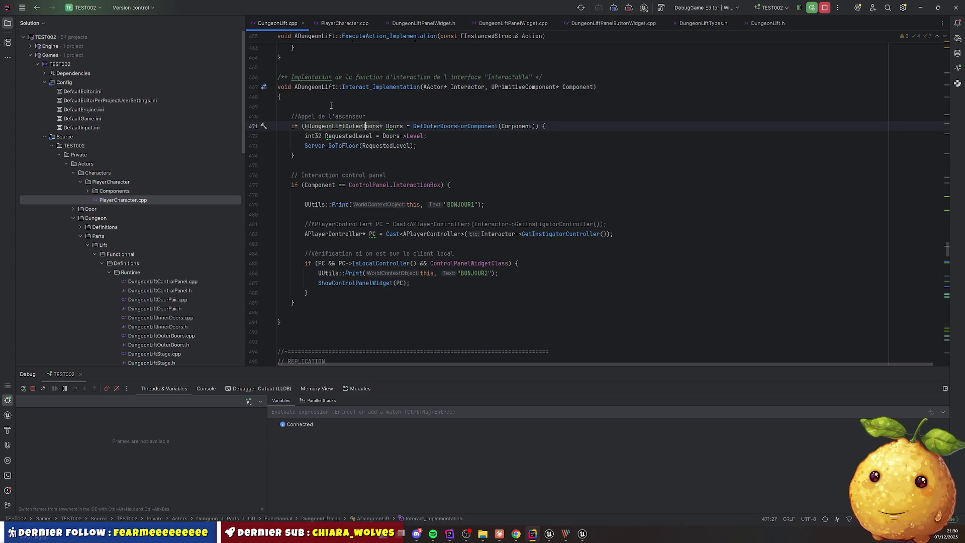
{"action": "key", "text": "Up"}
{"action": "key", "text": "End"}
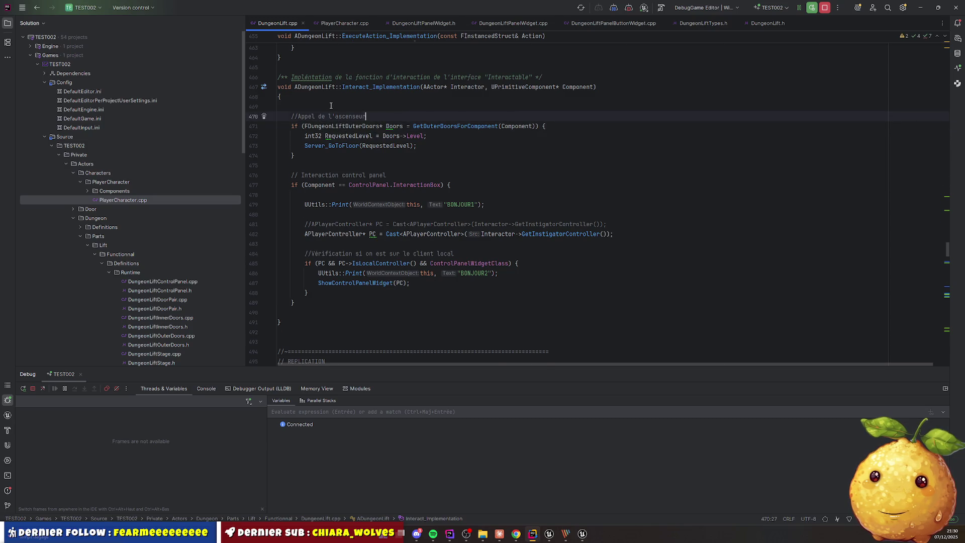
{"action": "key", "text": "Return"}
{"action": "type", "text": "if (Has"}
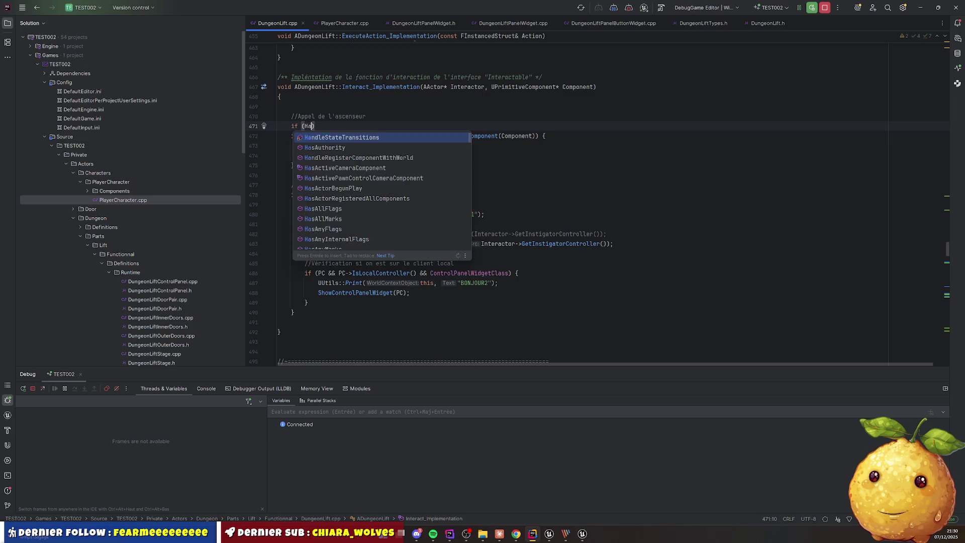
{"action": "key", "text": "Return"}
{"action": "type", "text": ") {"}
{"action": "key", "text": "Return"}
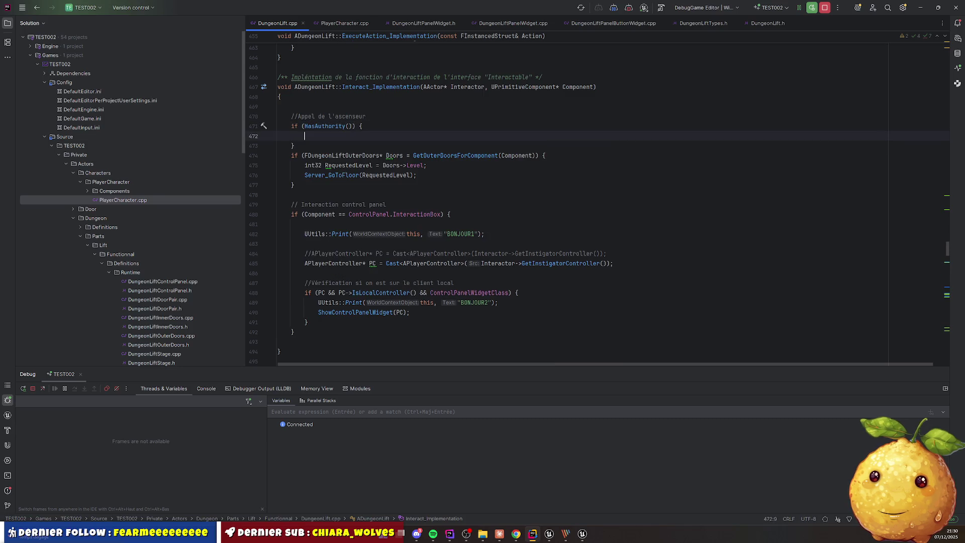
Move the outer-doors floor-request block inside the HasAuthority braces
{"action": "key", "text": "Down"}
{"action": "key", "text": "Down"}
{"action": "key", "text": "Home"}
{"action": "key", "text": "shift+Down"}
{"action": "key", "text": "shift+Down"}
{"action": "key", "text": "shift+Down"}
{"action": "key", "text": "ctrl+x"}
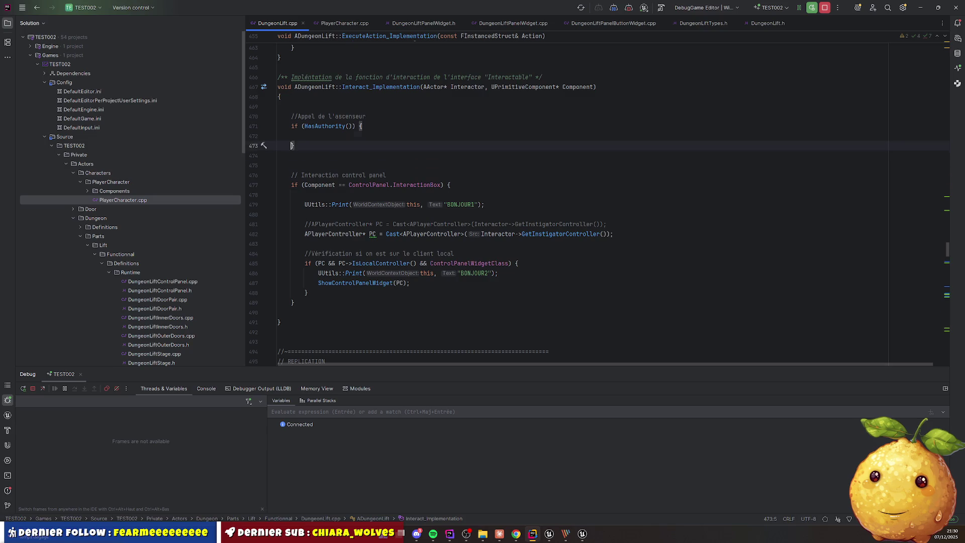
{"action": "key", "text": "Up"}
{"action": "key", "text": "Up"}
{"action": "key", "text": "ctrl+v"}
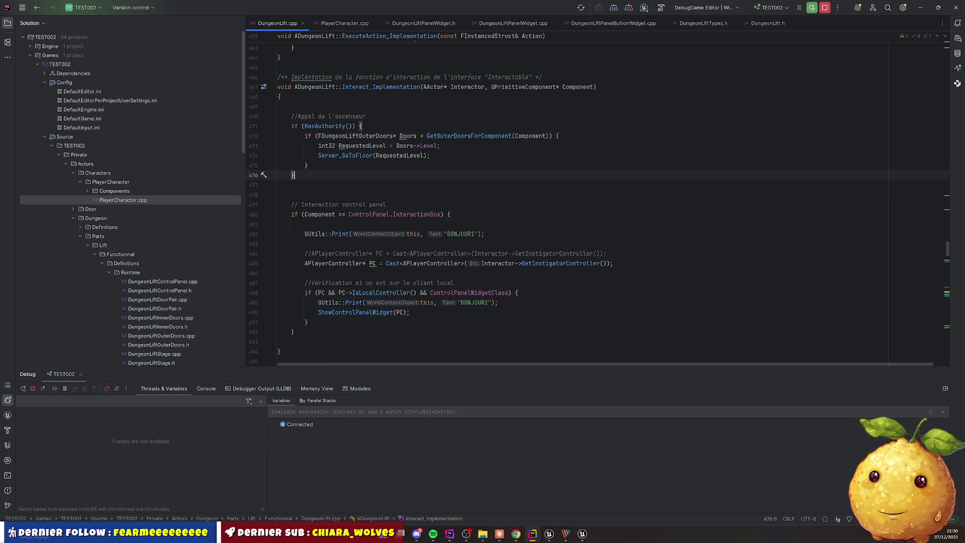
{"action": "key", "text": "Delete"}
{"action": "key", "text": "Home"}
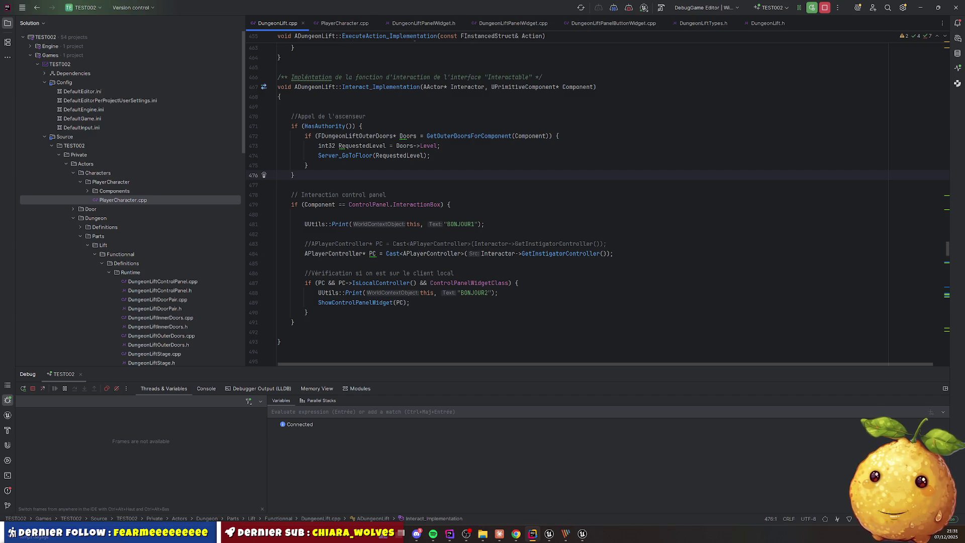
{"action": "left_click", "coordinate": [345, 23]}
{"action": "left_click", "coordinate": [420, 284]}
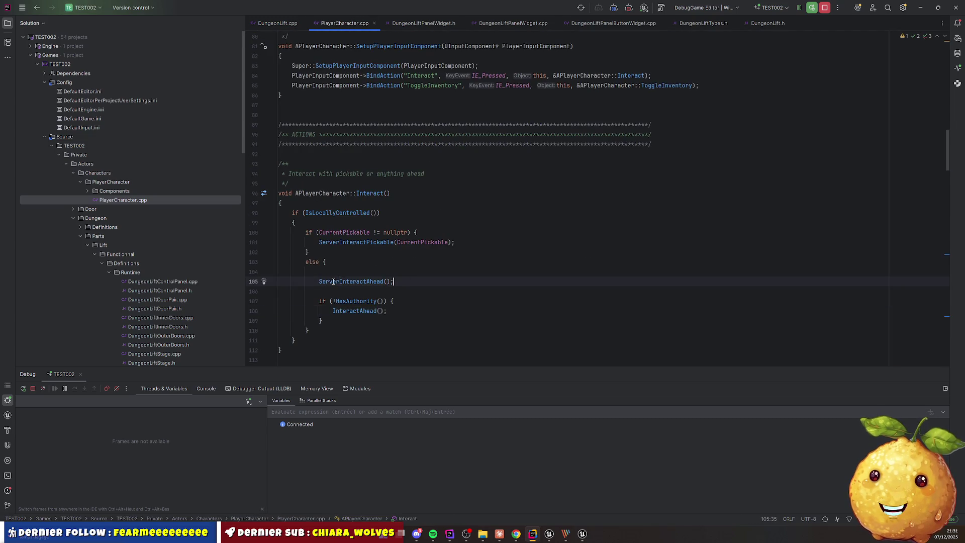
{"action": "left_click_drag", "start_coordinate": [325, 282], "coordinate": [394, 280]}
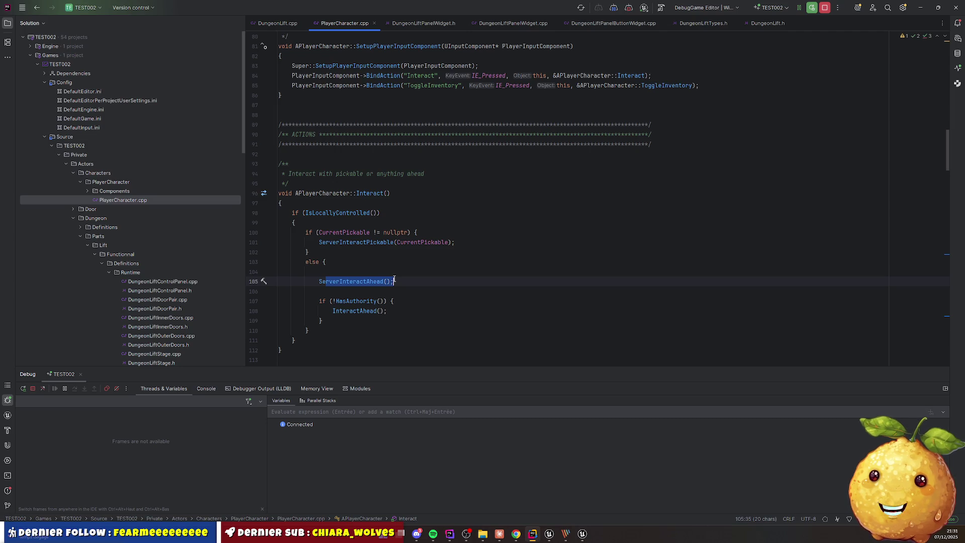
{"action": "left_click", "coordinate": [324, 281]}
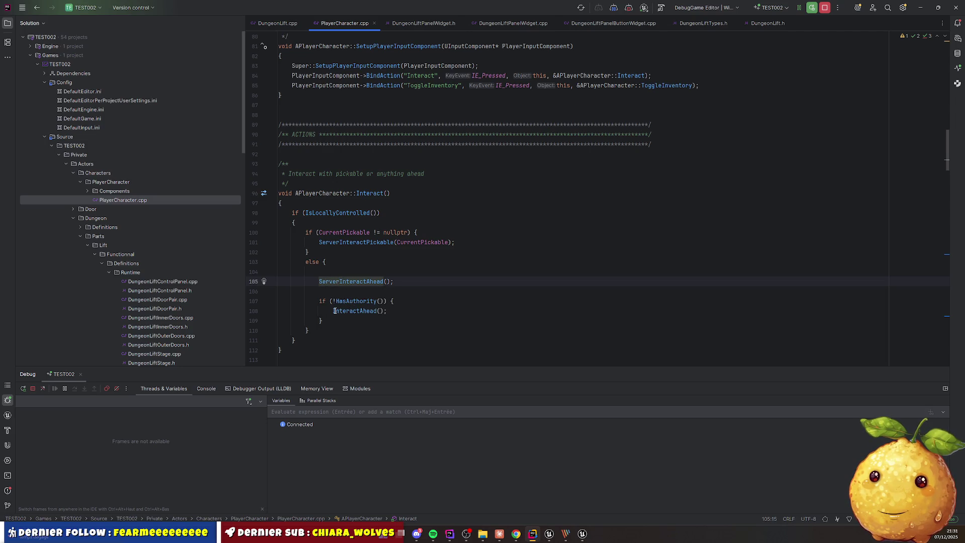
{"action": "left_click_drag", "start_coordinate": [335, 311], "coordinate": [402, 308]}
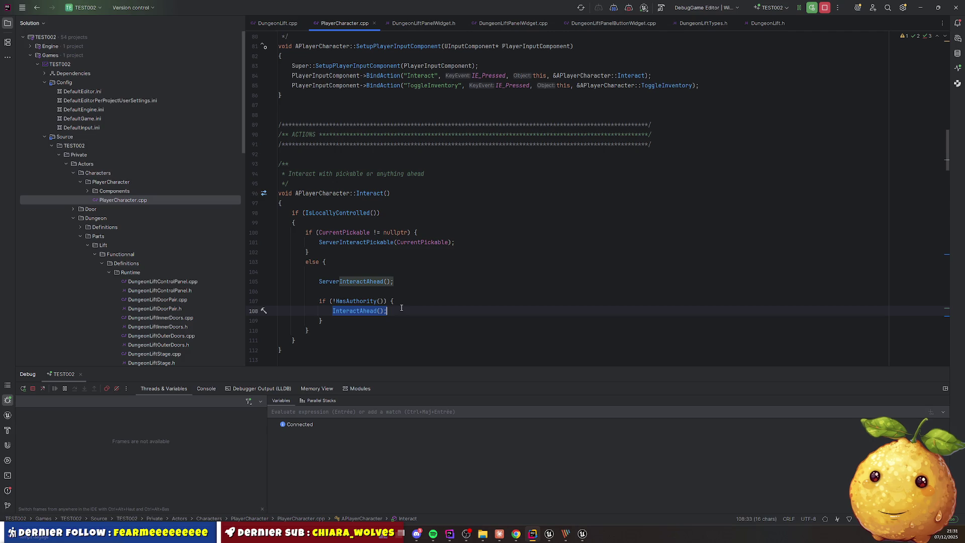
{"action": "left_click", "coordinate": [313, 282]}
{"action": "left_click", "coordinate": [359, 301]}
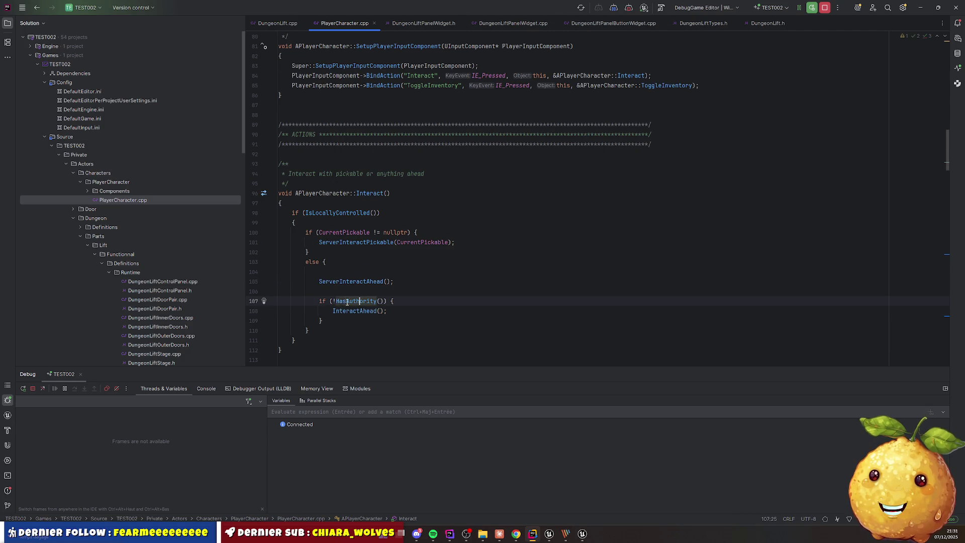
{"action": "left_click_drag", "start_coordinate": [320, 302], "coordinate": [338, 318]}
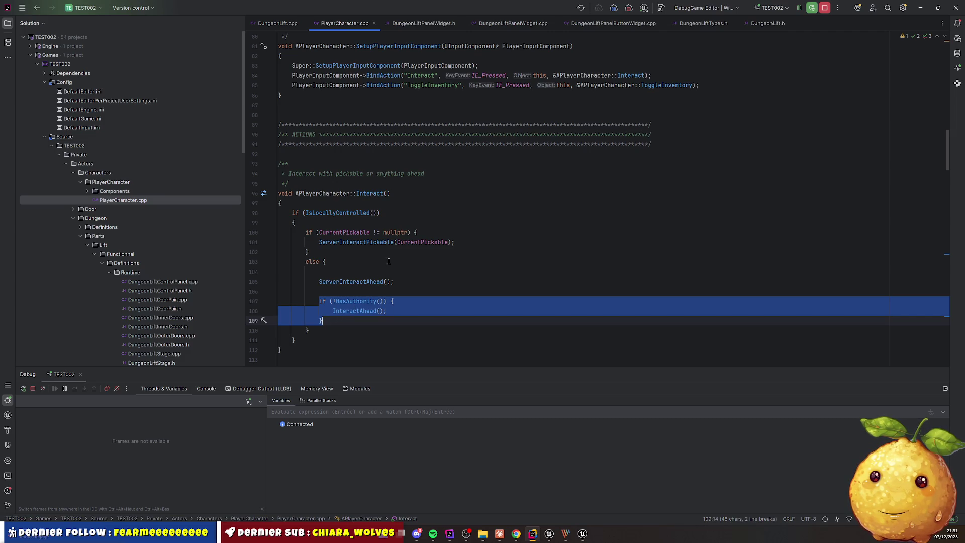
{"action": "left_click", "coordinate": [397, 281]}
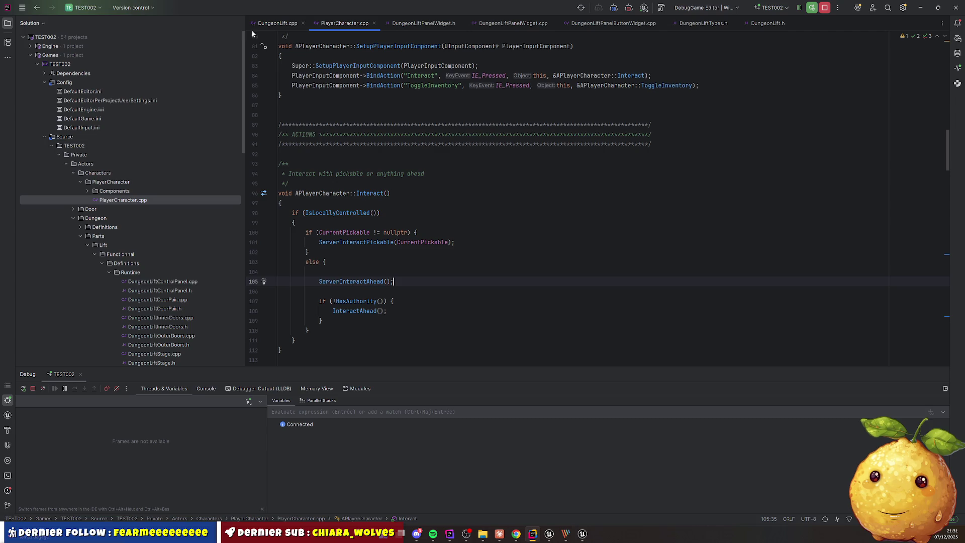
{"action": "left_click", "coordinate": [276, 23]}
{"action": "left_click", "coordinate": [435, 235]}
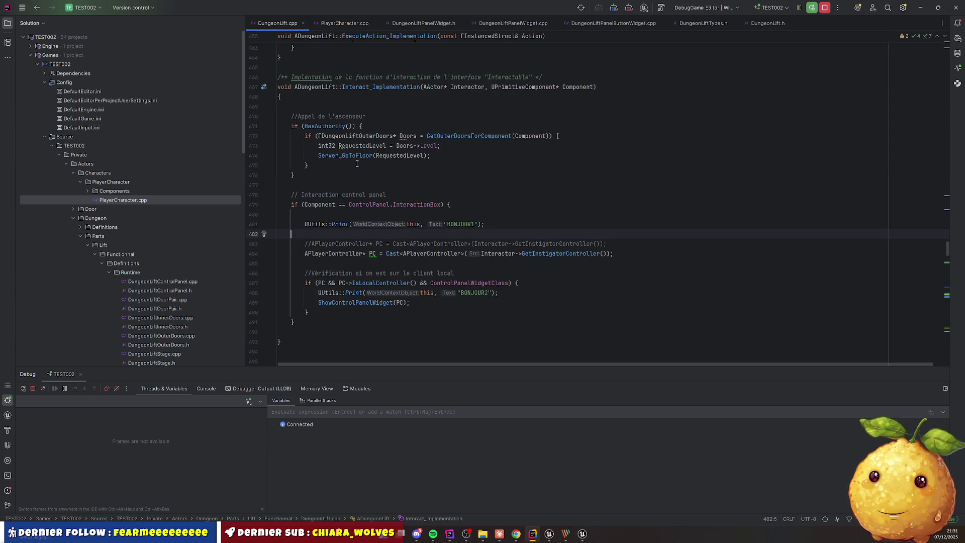
Recompile the changed lift code with Live Coding (Ctrl+Alt+F11)
{"action": "scroll", "coordinate": [357, 164], "scroll_direction": "up", "scroll_amount": 3}
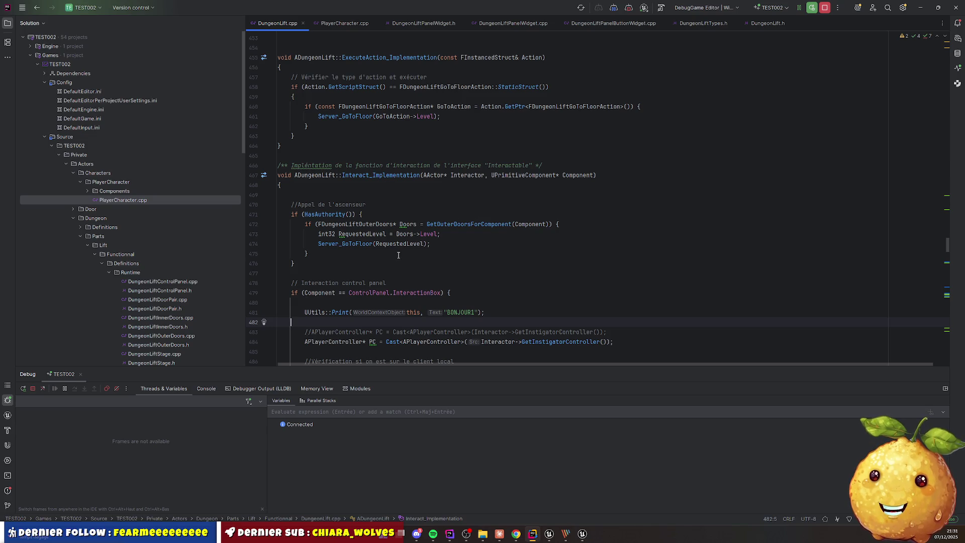
{"action": "scroll", "coordinate": [398, 256], "scroll_direction": "down", "scroll_amount": 2}
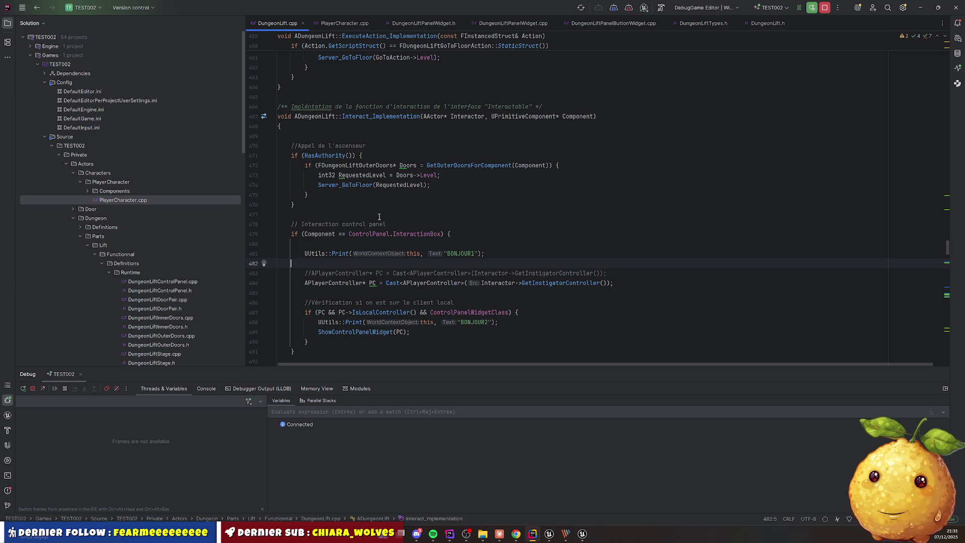
{"action": "key", "text": "ctrl+alt+F11"}
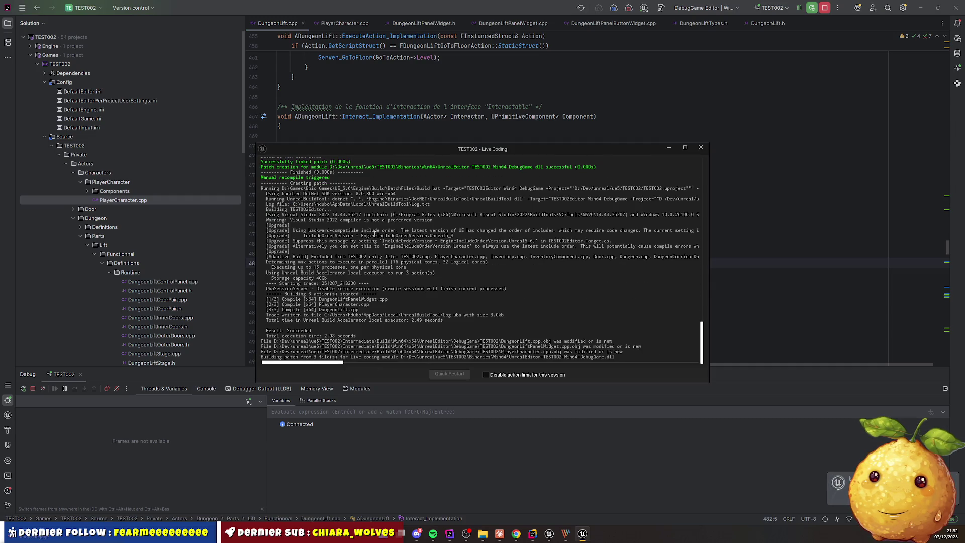
Bring the TEST002 [DebugGame] Unreal Editor window to the front
{"action": "key", "text": "alt+Tab"}
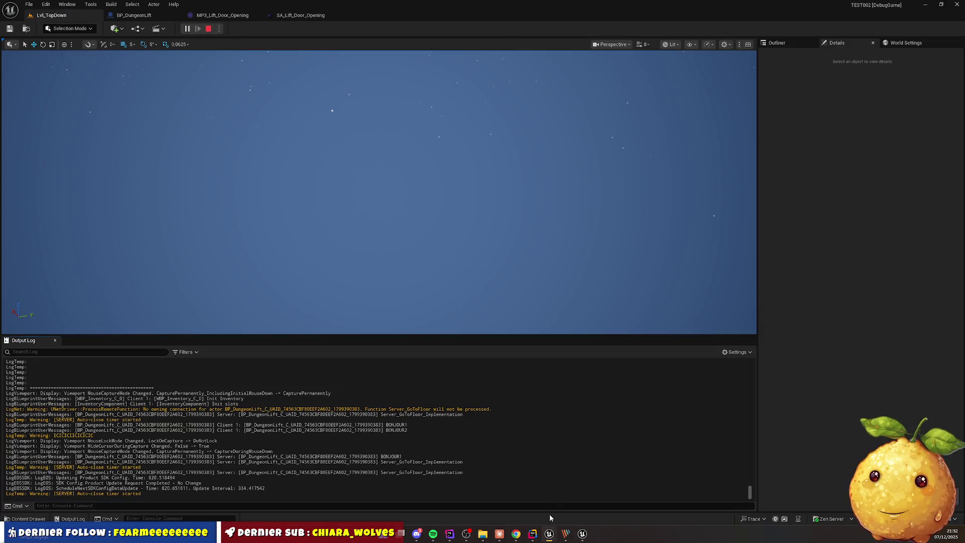
{"action": "left_click", "coordinate": [533, 533]}
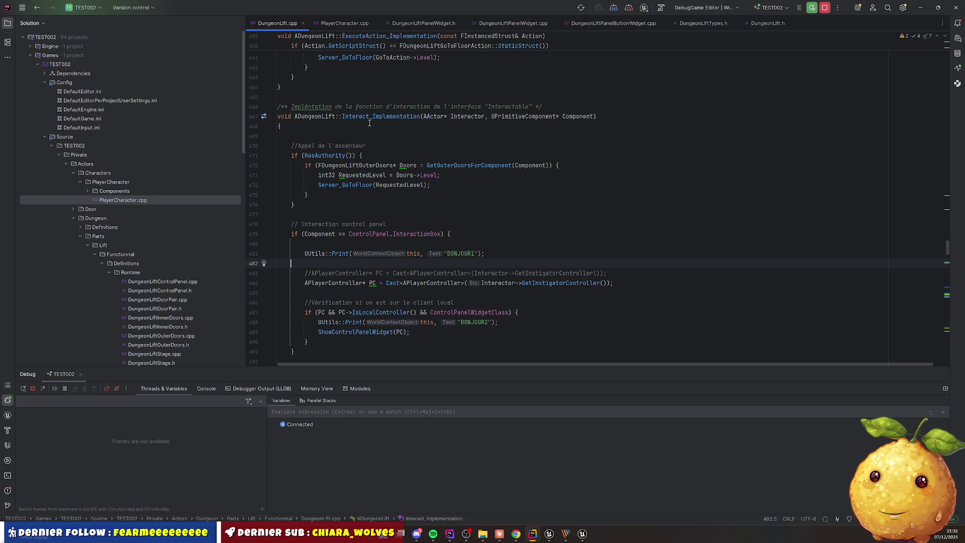
{"action": "mouse_move", "coordinate": [549, 534]}
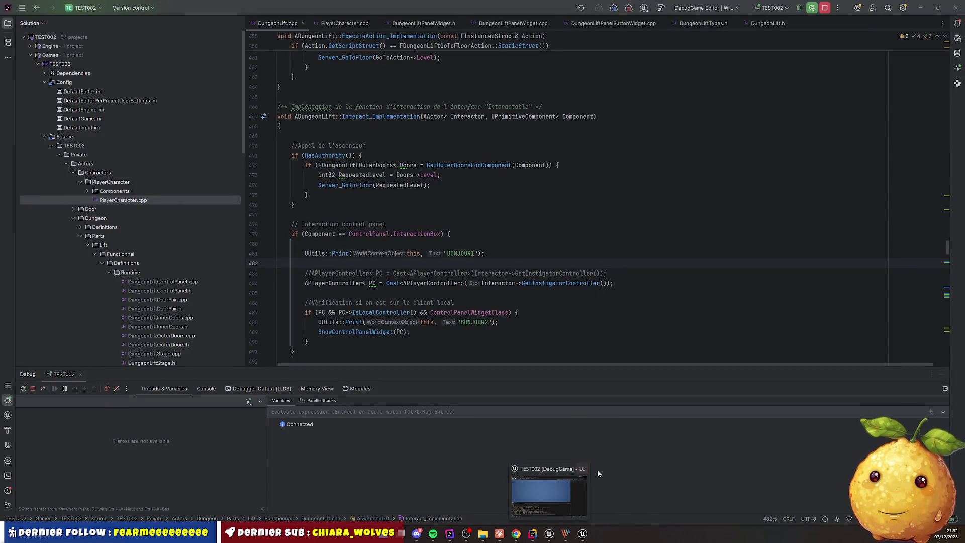
{"action": "left_click", "coordinate": [542, 480]}
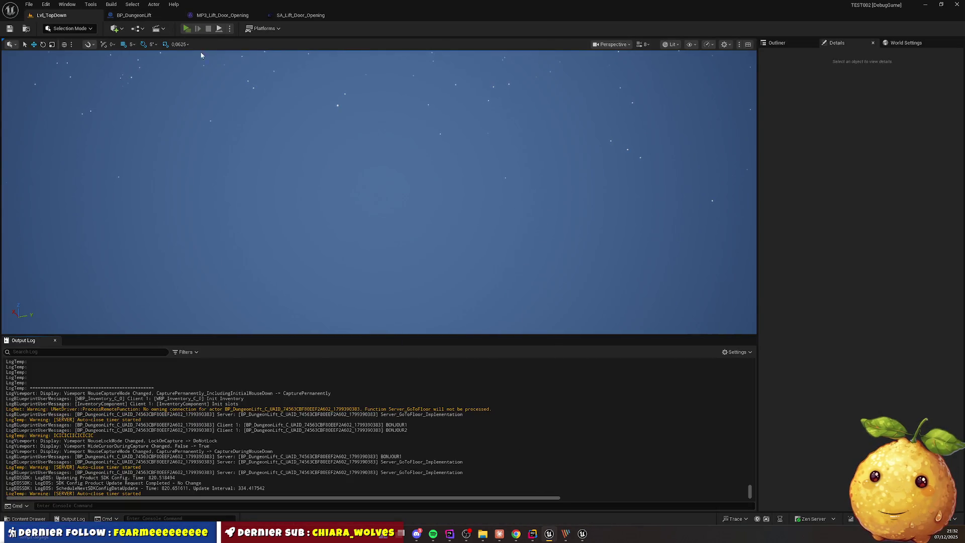
Start Play-in-Editor with a server and client and clear the Output Log
{"action": "key", "text": "alt+p"}
{"action": "key", "text": "super"}
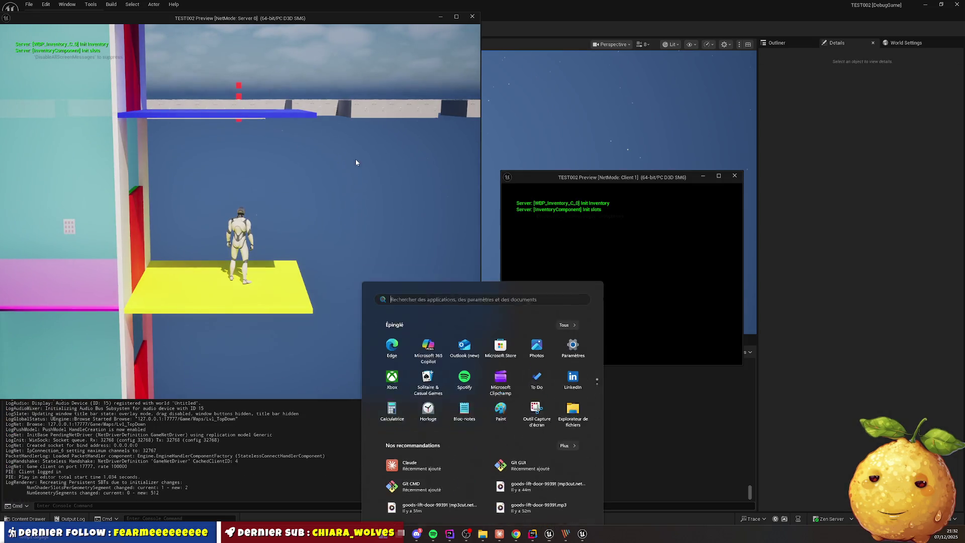
{"action": "right_click", "coordinate": [278, 455]}
{"action": "left_click", "coordinate": [302, 366]}
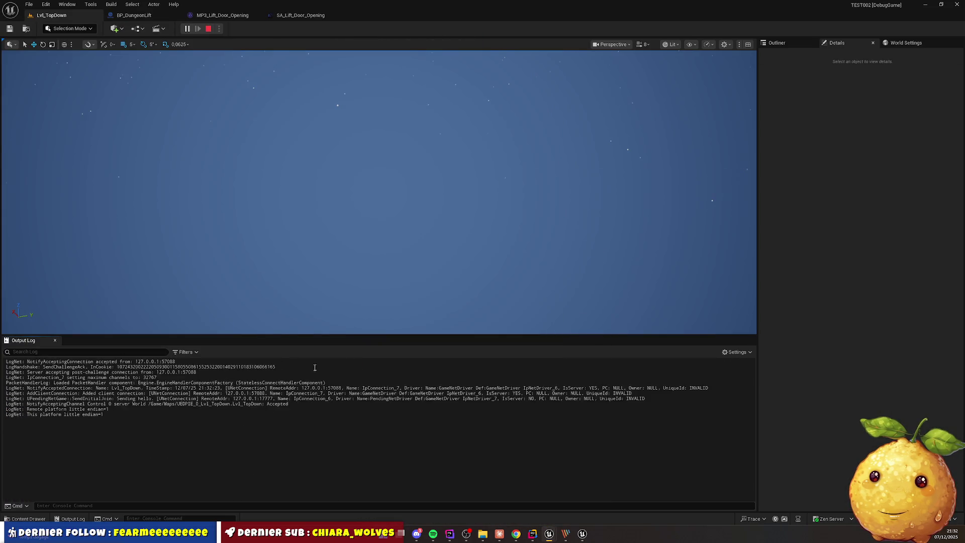
{"action": "left_click", "coordinate": [549, 534]}
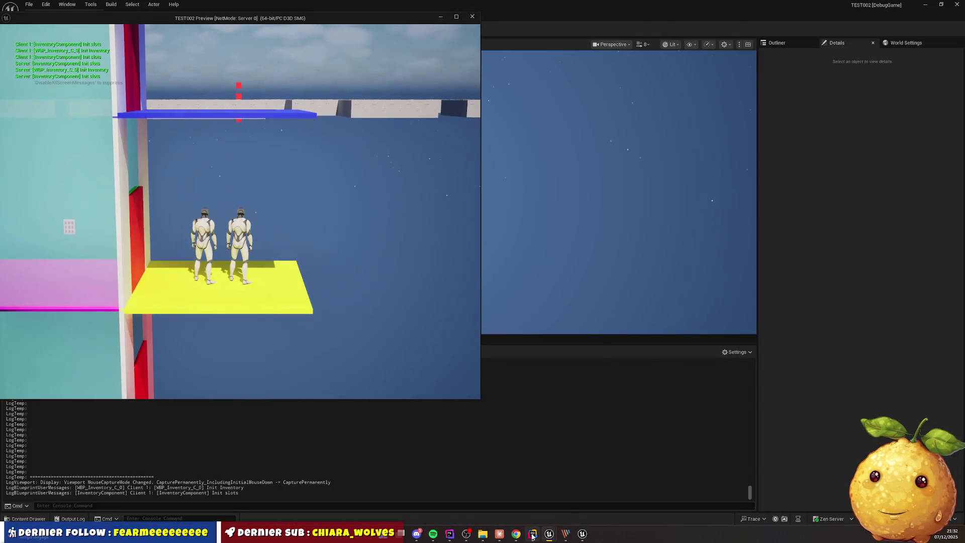
{"action": "left_click", "coordinate": [603, 505]}
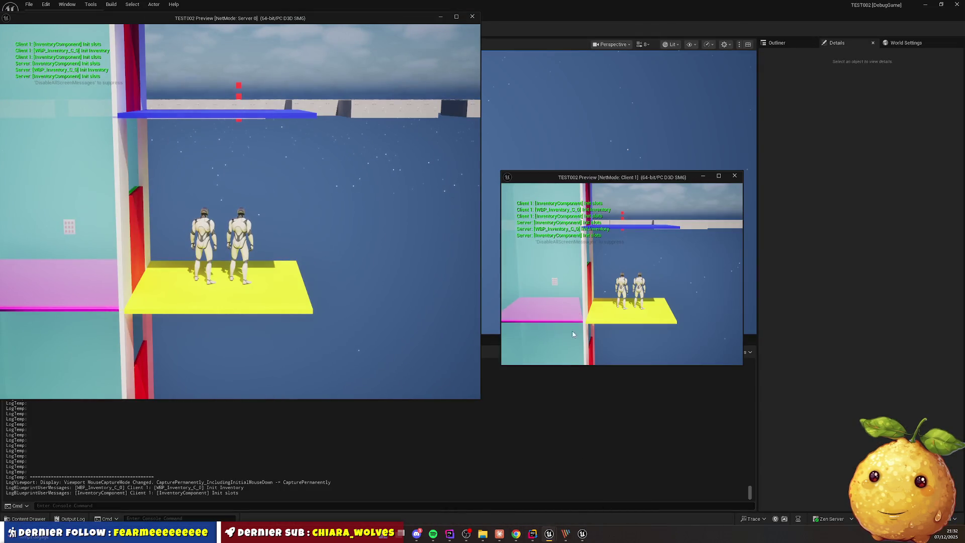
Walk the client onto the lift, open its control panel and send it to floor 1
{"action": "key", "text": "w"}
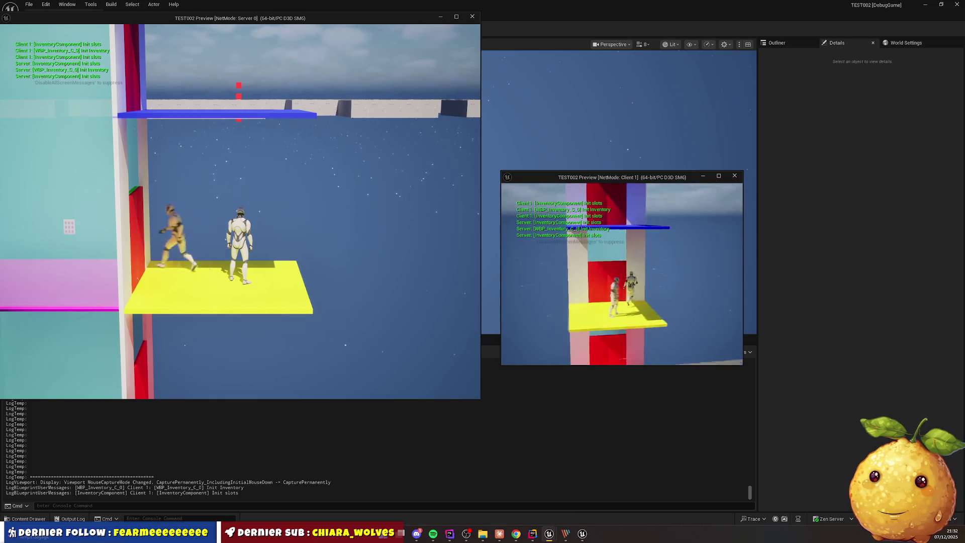
{"action": "key", "text": "w"}
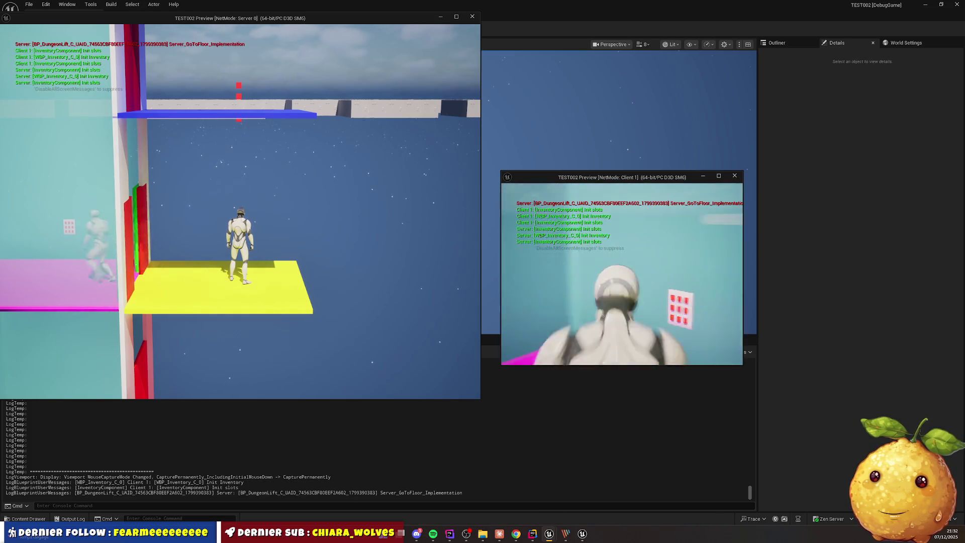
{"action": "key", "text": "e"}
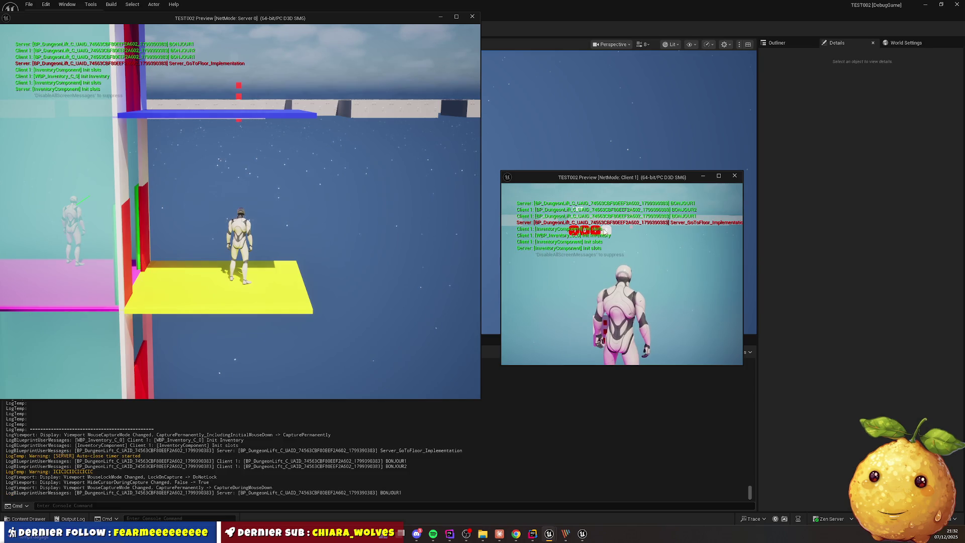
{"action": "left_click", "coordinate": [596, 234]}
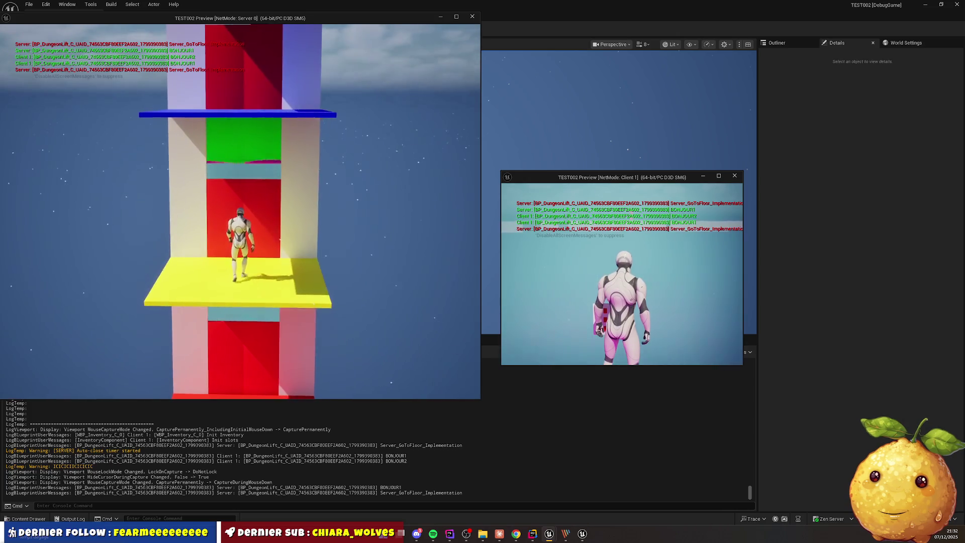
{"action": "key", "text": "e"}
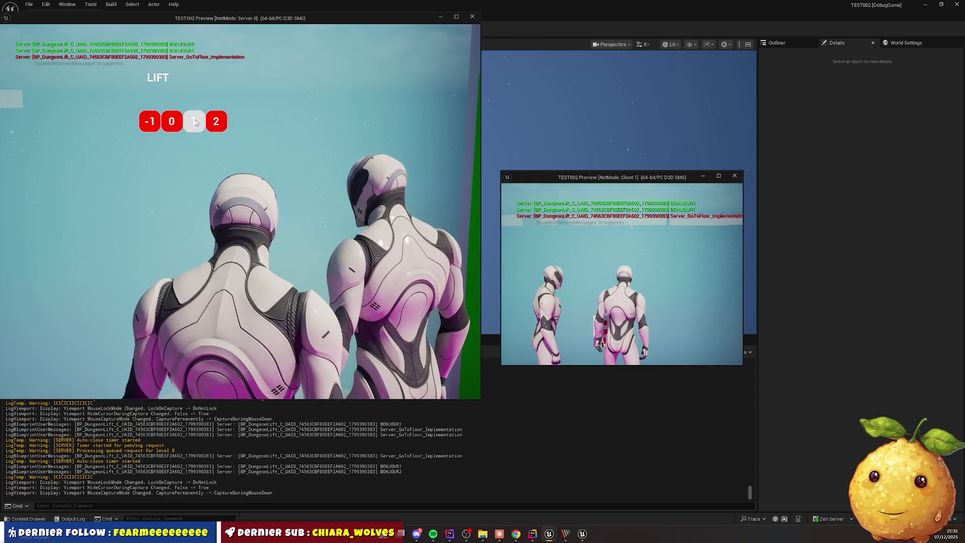
{"action": "left_click", "coordinate": [194, 121]}
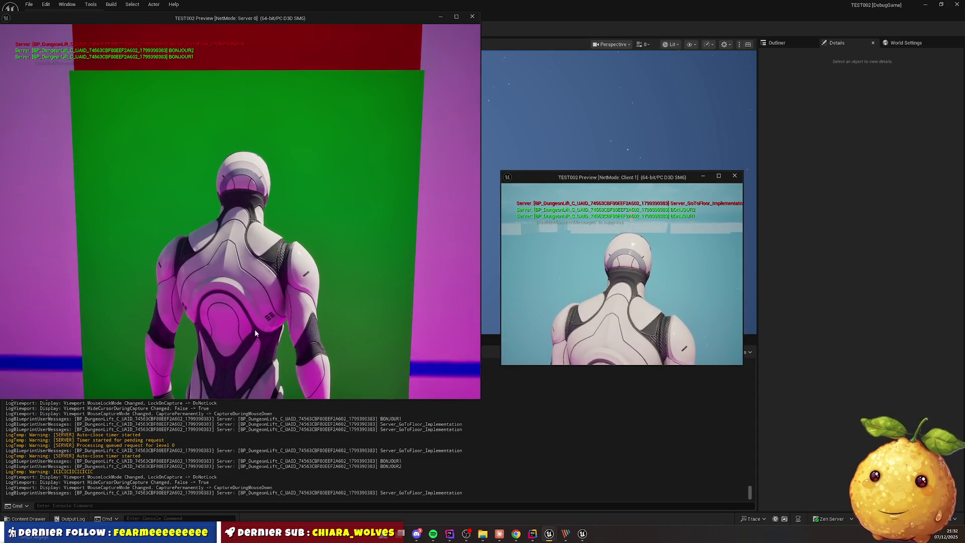
Return from the main editor to JetBrains Rider
{"action": "key", "text": "super"}
{"action": "left_click", "coordinate": [194, 449]}
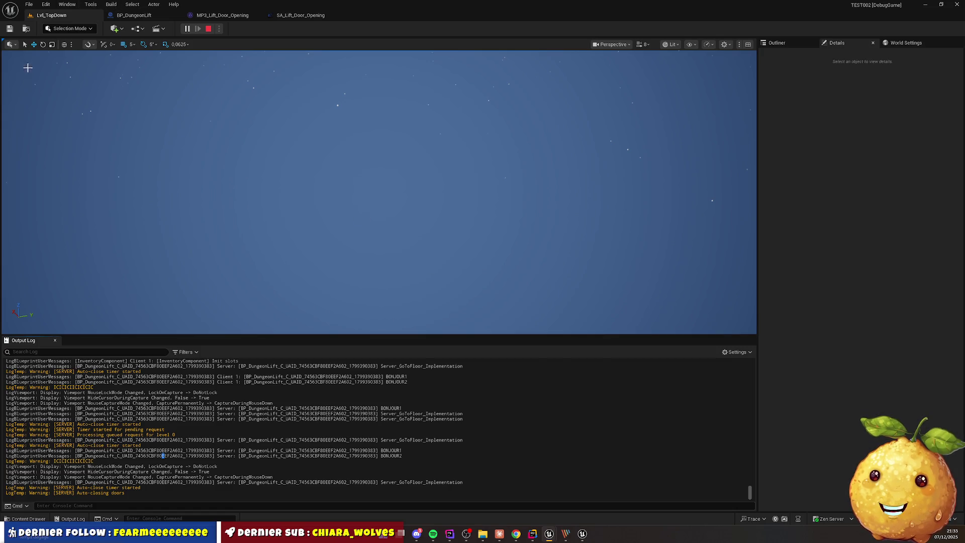
{"action": "left_click", "coordinate": [28, 5]}
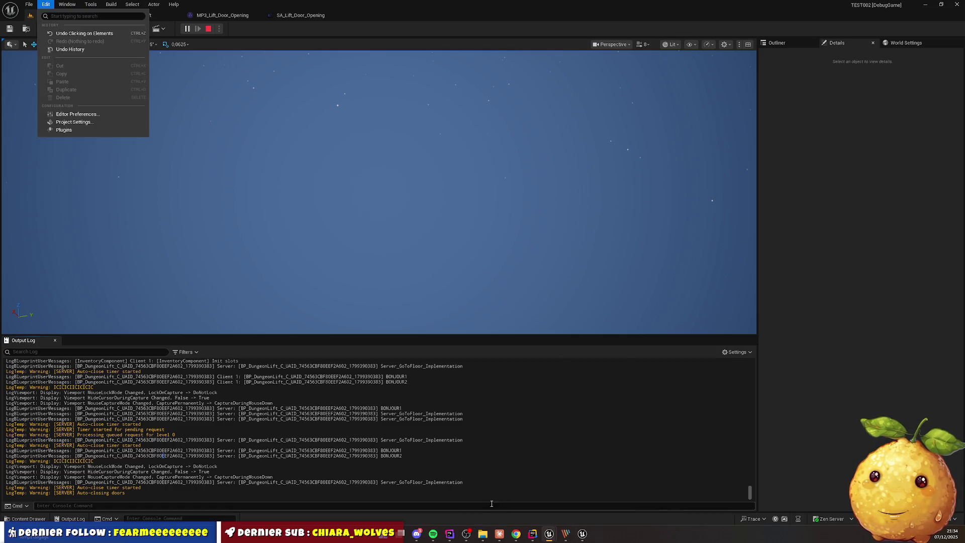
{"action": "key", "text": "alt+Tab"}
{"action": "left_click", "coordinate": [22, 8]}
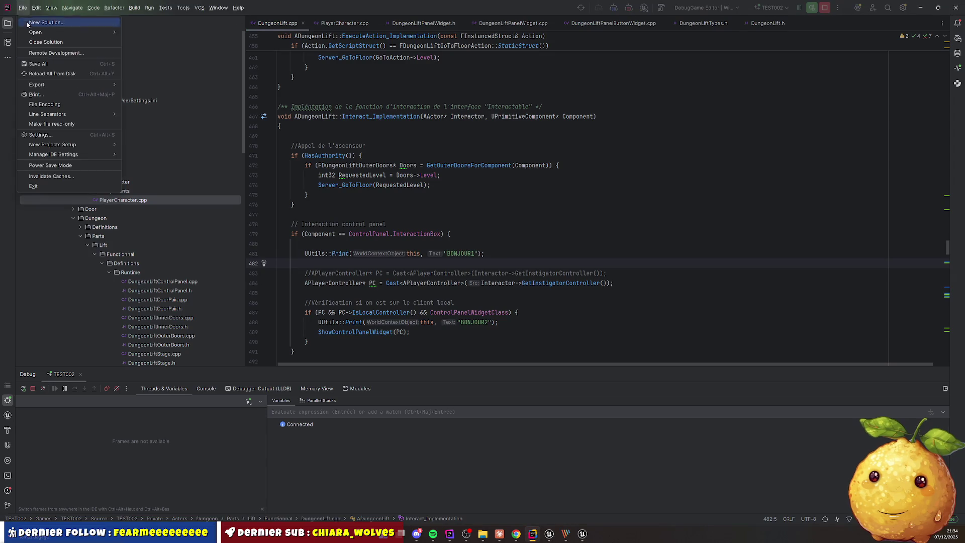
{"action": "left_click", "coordinate": [102, 129]}
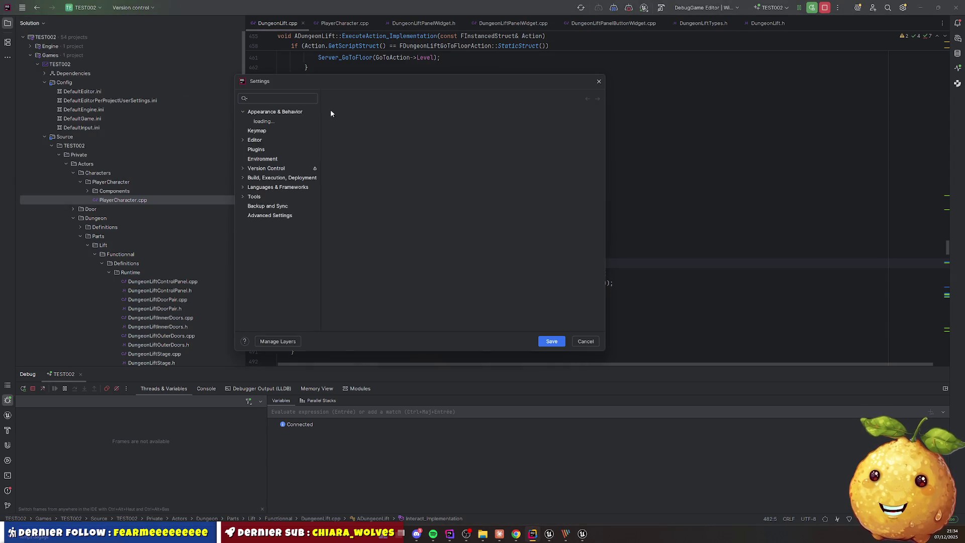
{"action": "type", "text": "keymap"}
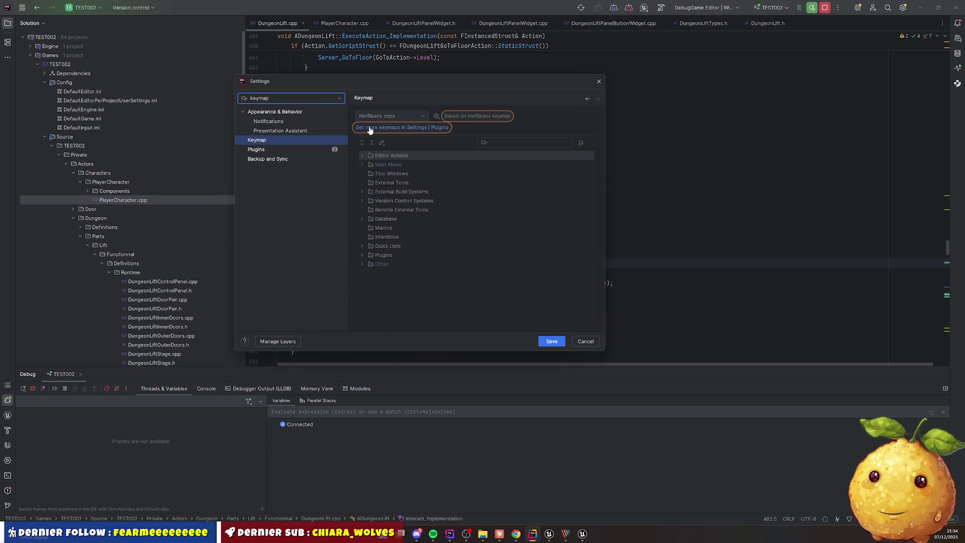
{"action": "left_click", "coordinate": [403, 116]}
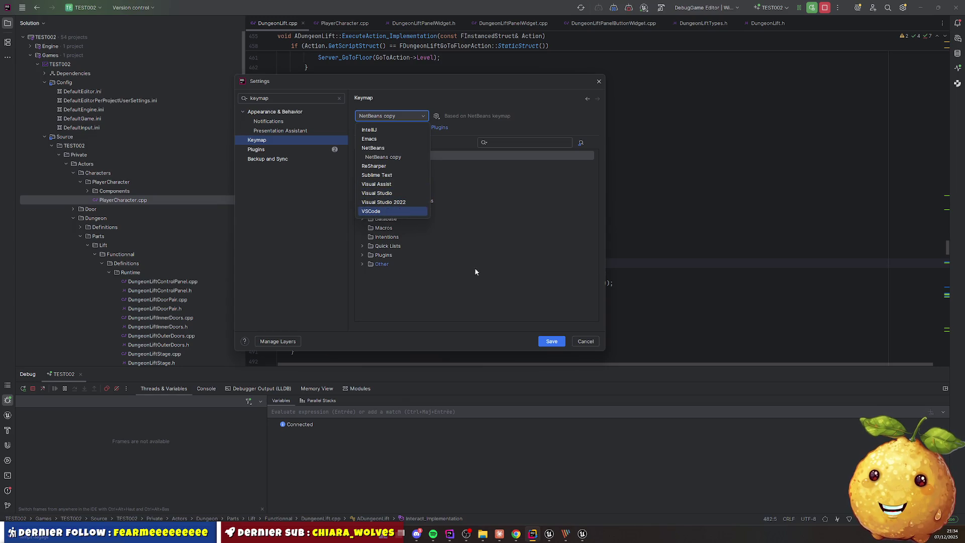
{"action": "left_click", "coordinate": [386, 116]}
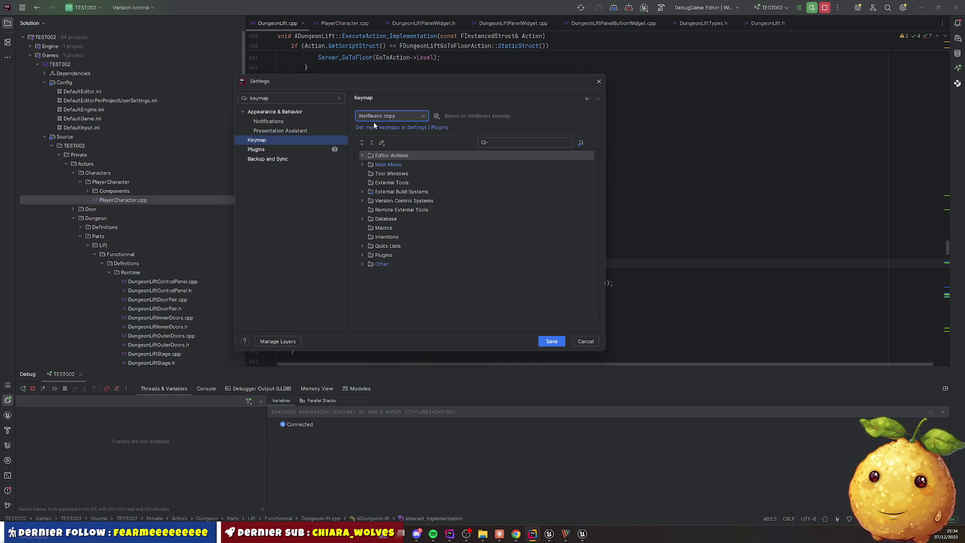
{"action": "left_click", "coordinate": [589, 344]}
{"action": "left_click", "coordinate": [530, 237]}
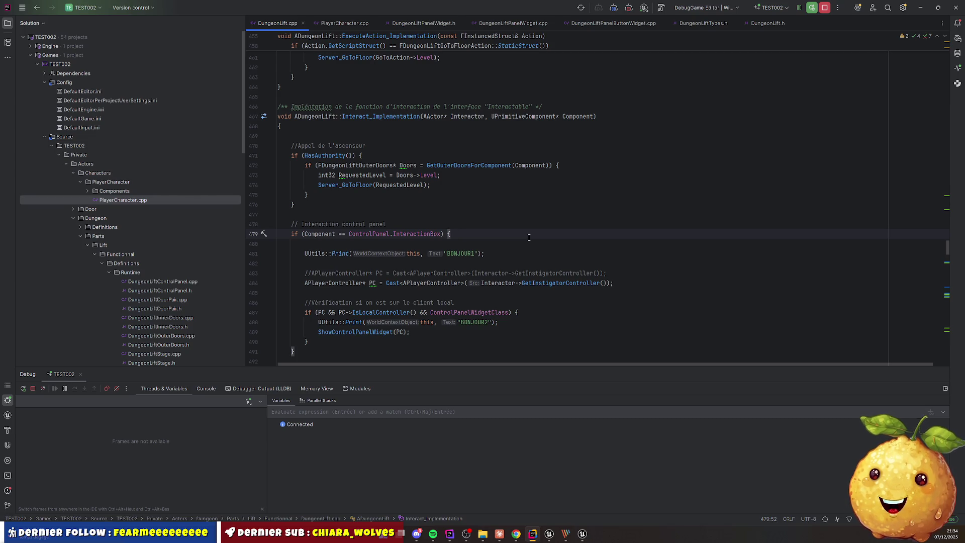
Compare PlayerCharacter's ServerInteractAhead and InteractAhead calls with the lift's control-panel block
{"action": "left_click", "coordinate": [352, 24]}
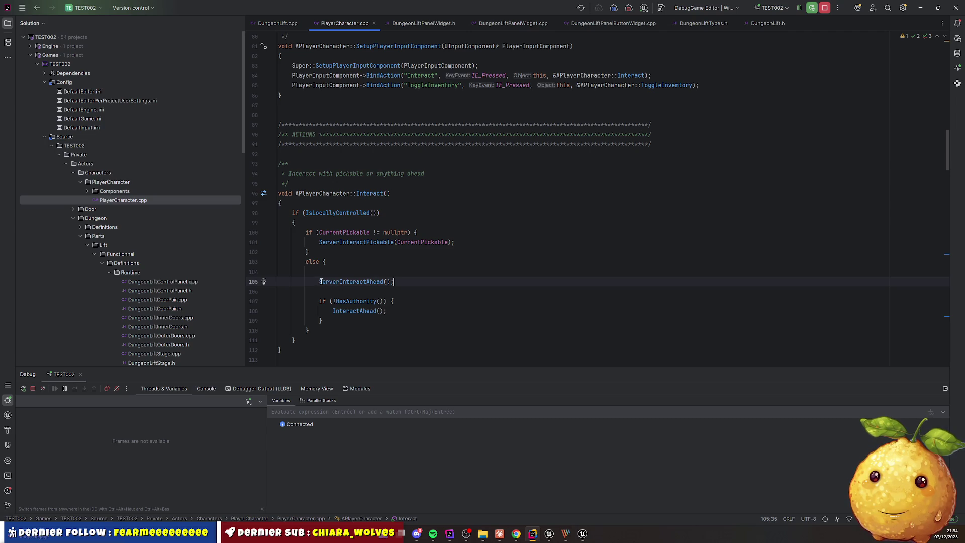
{"action": "left_click_drag", "start_coordinate": [319, 282], "coordinate": [435, 272]}
{"action": "left_click", "coordinate": [273, 23]}
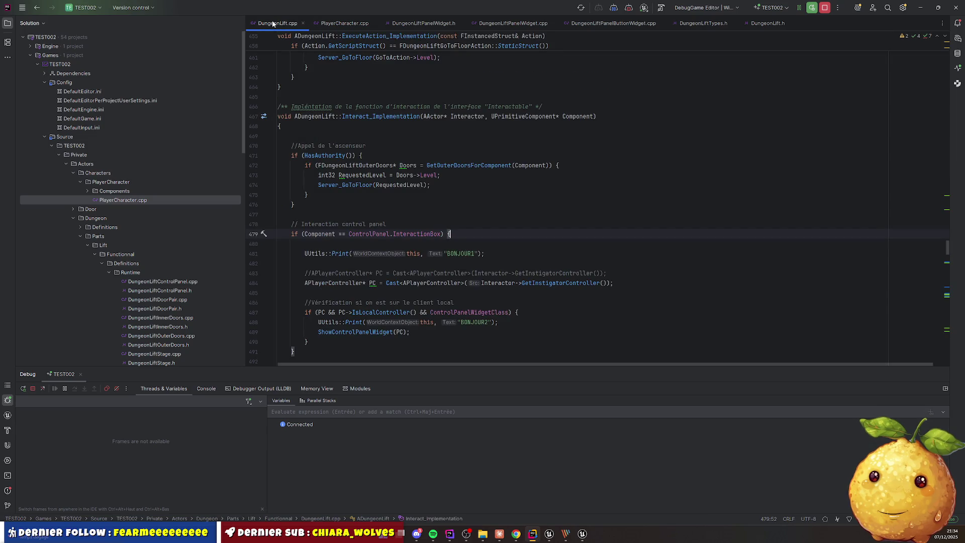
{"action": "left_click_drag", "start_coordinate": [295, 224], "coordinate": [295, 352]}
{"action": "left_click", "coordinate": [345, 24]}
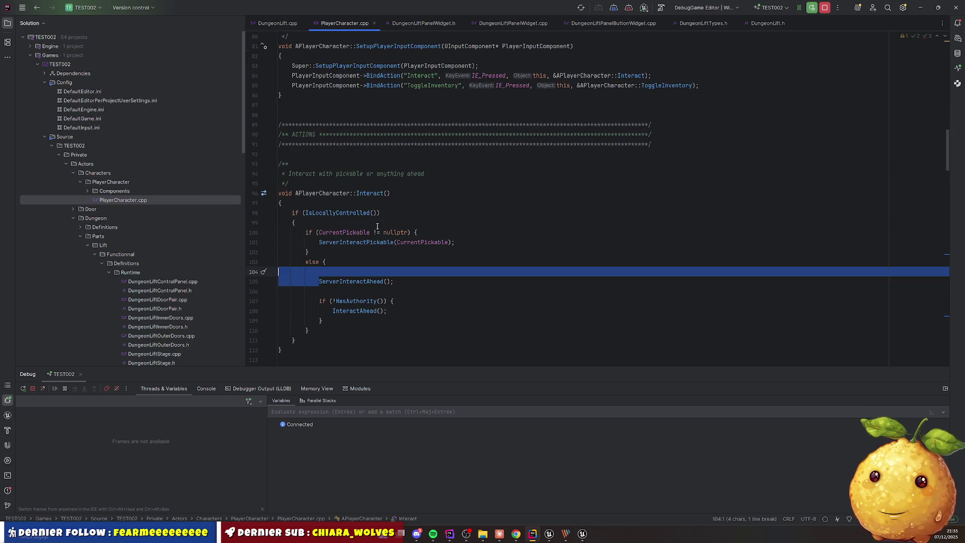
{"action": "double_click", "coordinate": [351, 309]}
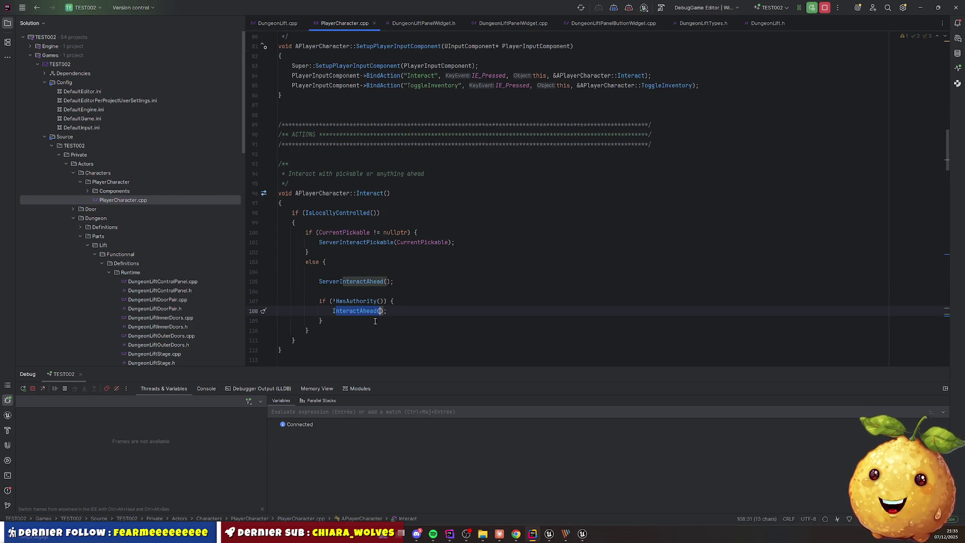
Select the lift's HasAuthority floor-call block, then return to PlayerCharacter.cpp's Interact at line 102
{"action": "left_click", "coordinate": [272, 21]}
{"action": "left_click", "coordinate": [341, 199]}
{"action": "key", "text": "ctrl+w"}
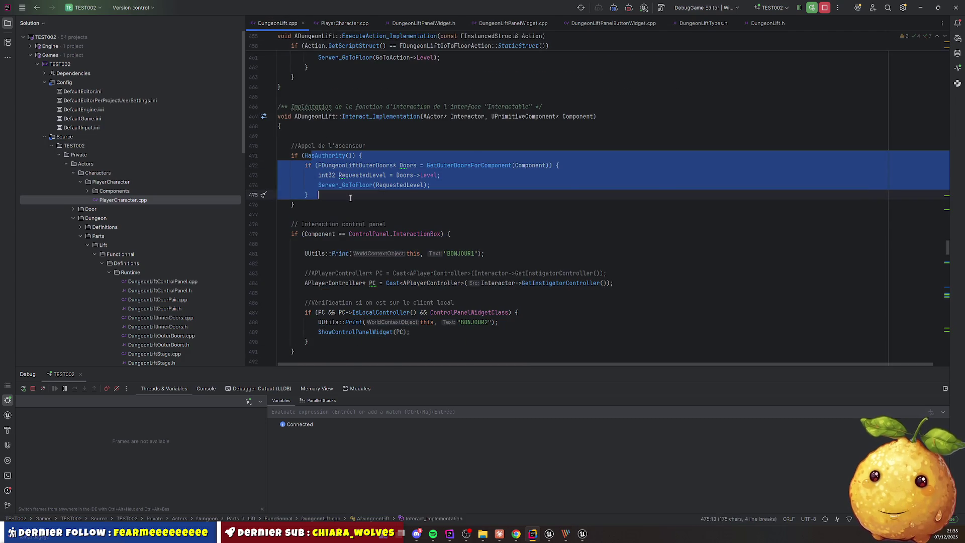
{"action": "left_click", "coordinate": [350, 197]}
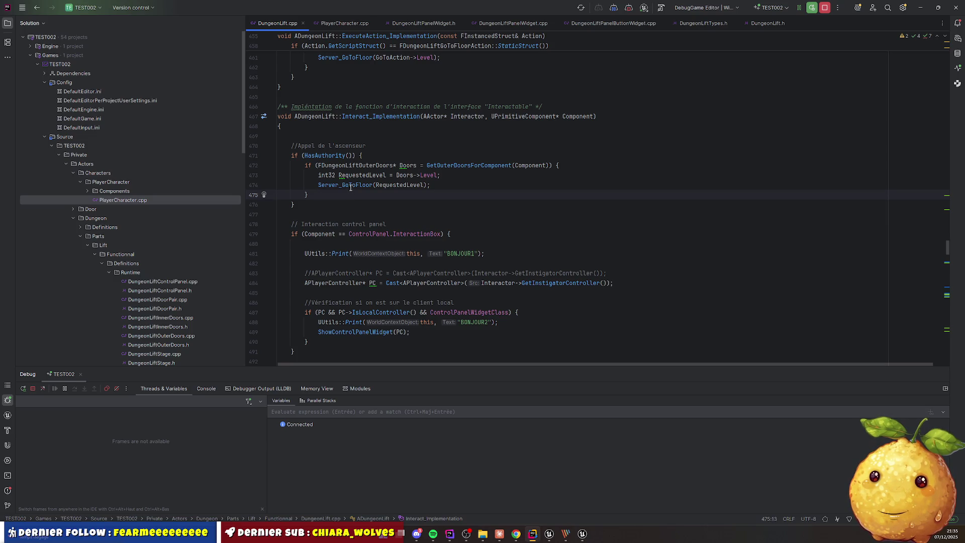
{"action": "left_click", "coordinate": [340, 25]}
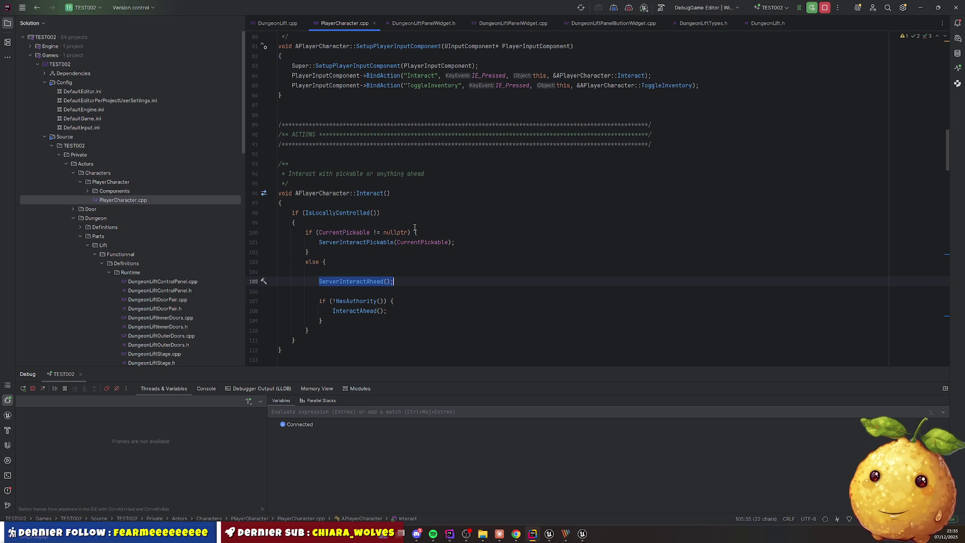
{"action": "key", "text": "Up"}
{"action": "key", "text": "Up"}
{"action": "key", "text": "Up"}
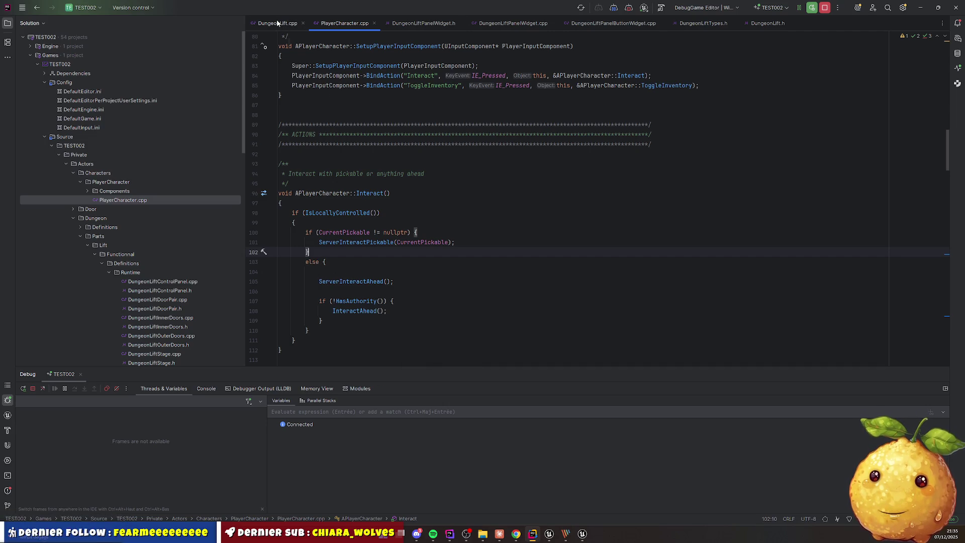
View the ServerInteractAhead implementation, then check RequestedLevel's type in the lift code
{"action": "double_click", "coordinate": [330, 282]}
{"action": "scroll", "coordinate": [352, 276], "scroll_direction": "down", "scroll_amount": 15}
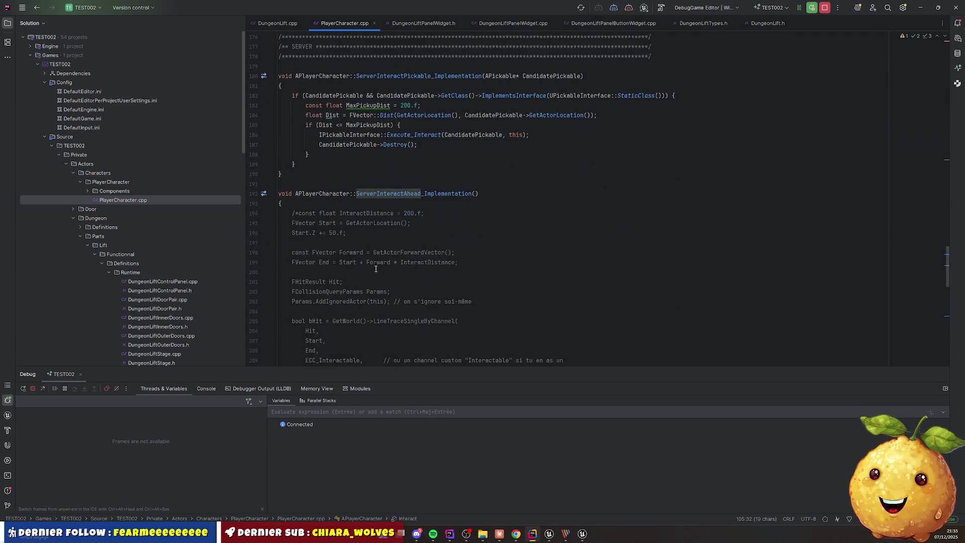
{"action": "scroll", "coordinate": [376, 269], "scroll_direction": "down", "scroll_amount": 10}
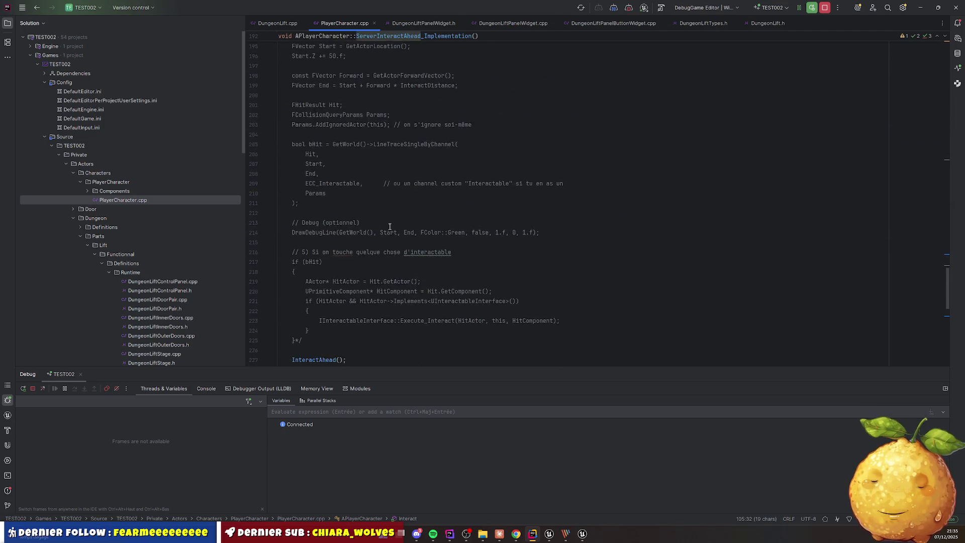
{"action": "left_click", "coordinate": [301, 21]}
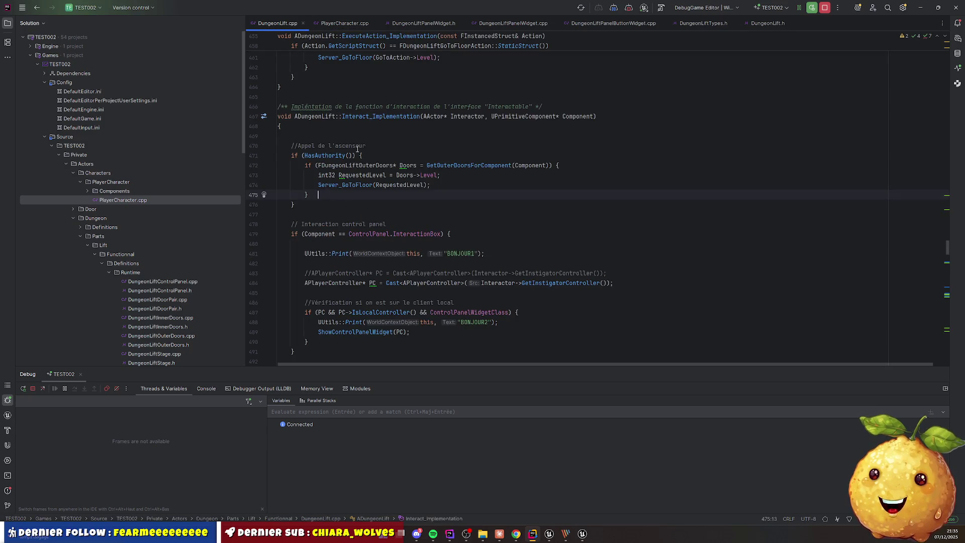
{"action": "mouse_move", "coordinate": [387, 175]}
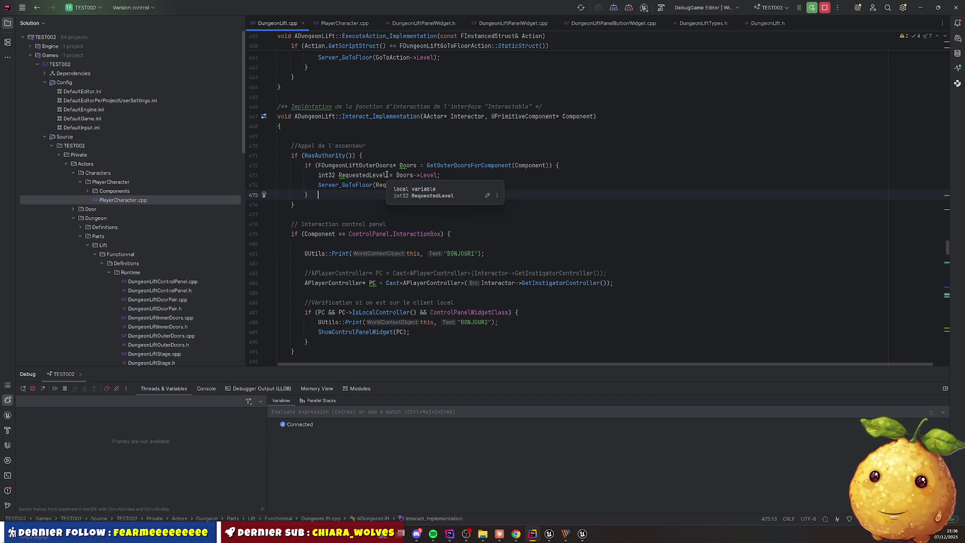
Bring Unreal Editor forward on the BP_DungeonLift event graph
{"action": "mouse_move", "coordinate": [551, 535]}
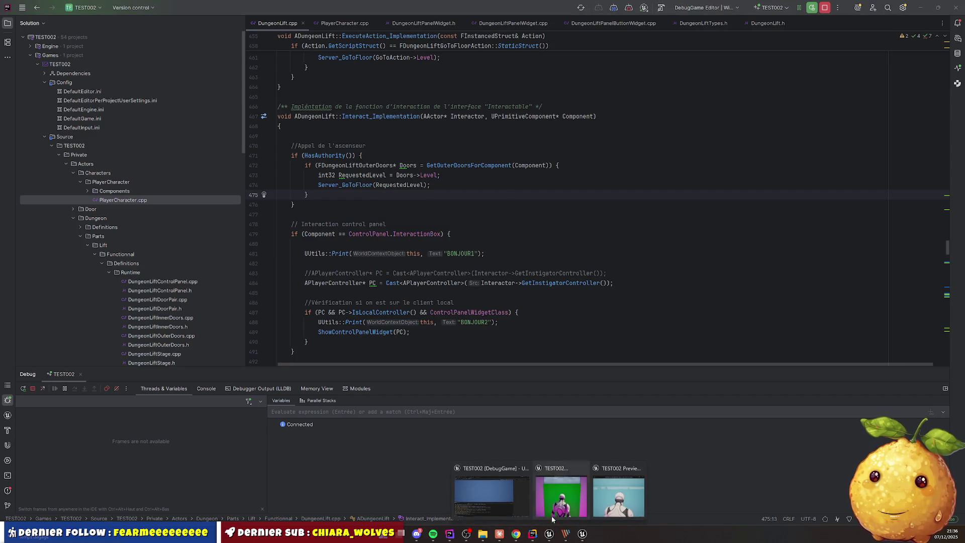
{"action": "left_click", "coordinate": [490, 493]}
{"action": "left_click", "coordinate": [146, 16]}
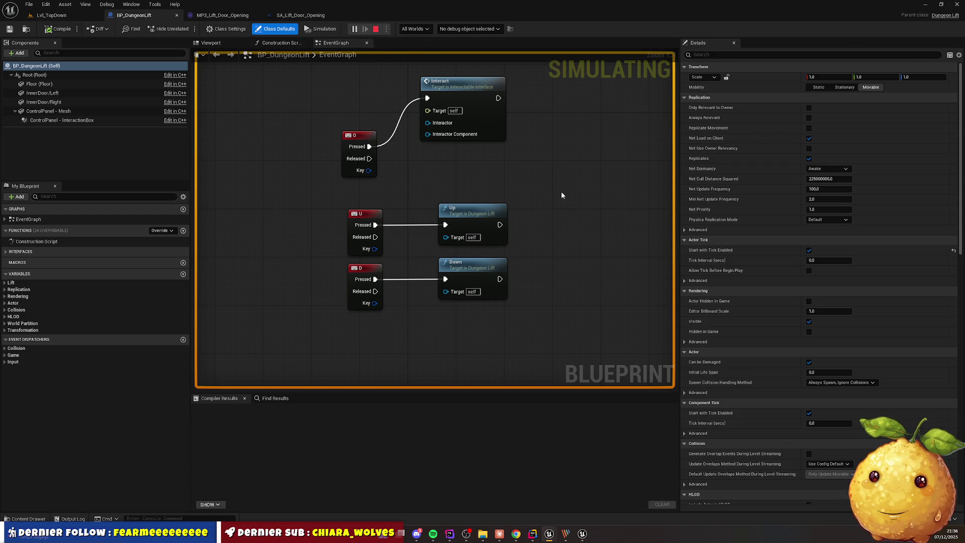
Line up the Up and Down nodes beside their key events in the EventGraph
{"action": "mouse_move", "coordinate": [560, 194]}
{"action": "left_mouse_down"}
{"action": "mouse_move", "coordinate": [431, 243]}
{"action": "mouse_move", "coordinate": [463, 258]}
{"action": "left_mouse_up"}
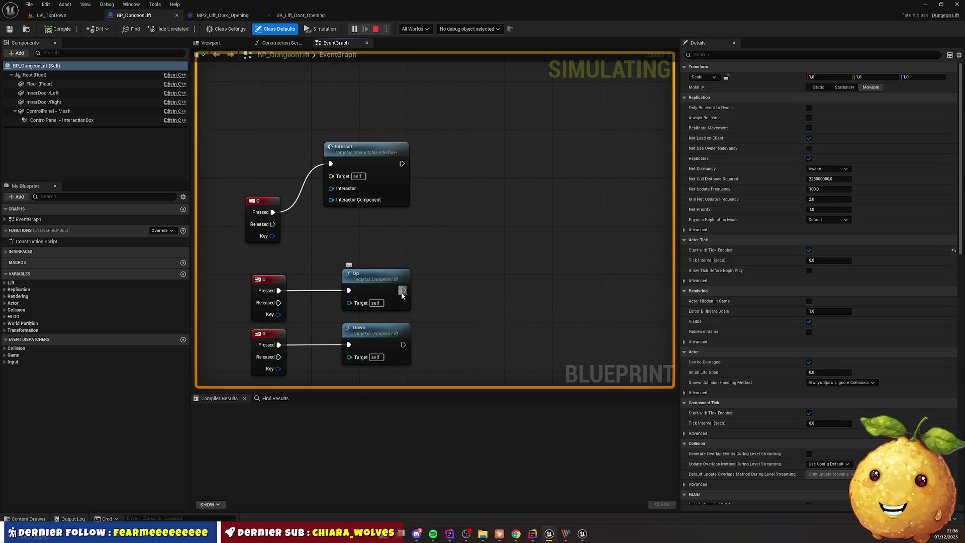
{"action": "mouse_move", "coordinate": [382, 280]}
{"action": "left_mouse_down"}
{"action": "mouse_move", "coordinate": [386, 257]}
{"action": "mouse_move", "coordinate": [365, 262]}
{"action": "left_mouse_up"}
{"action": "left_click_drag", "start_coordinate": [378, 328], "coordinate": [357, 330]}
{"action": "left_click", "coordinate": [357, 263]}
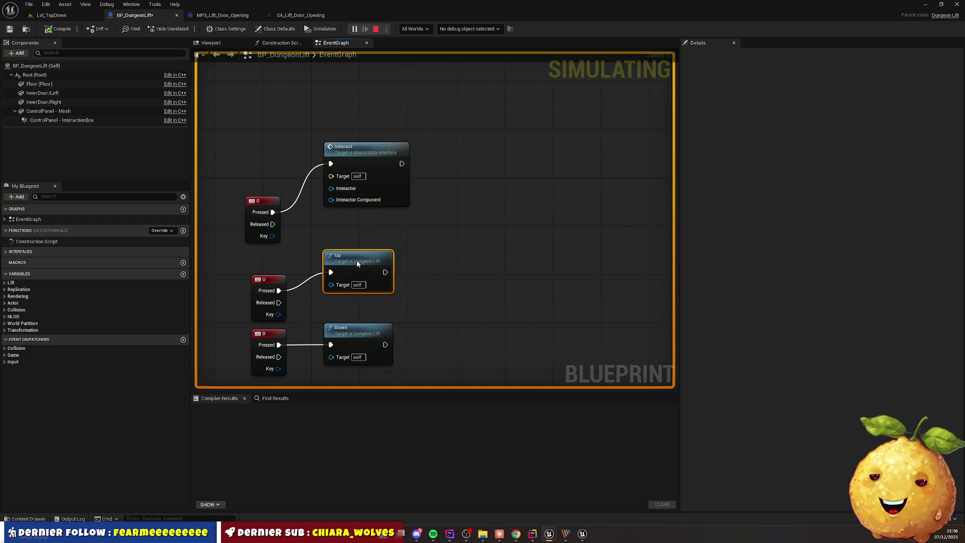
{"action": "left_click", "coordinate": [358, 330]}
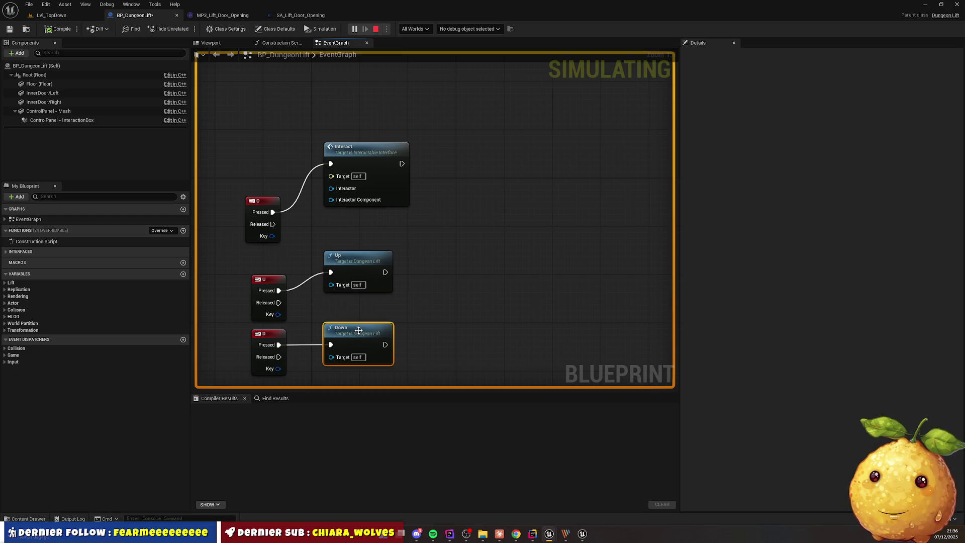
{"action": "left_click", "coordinate": [450, 300]}
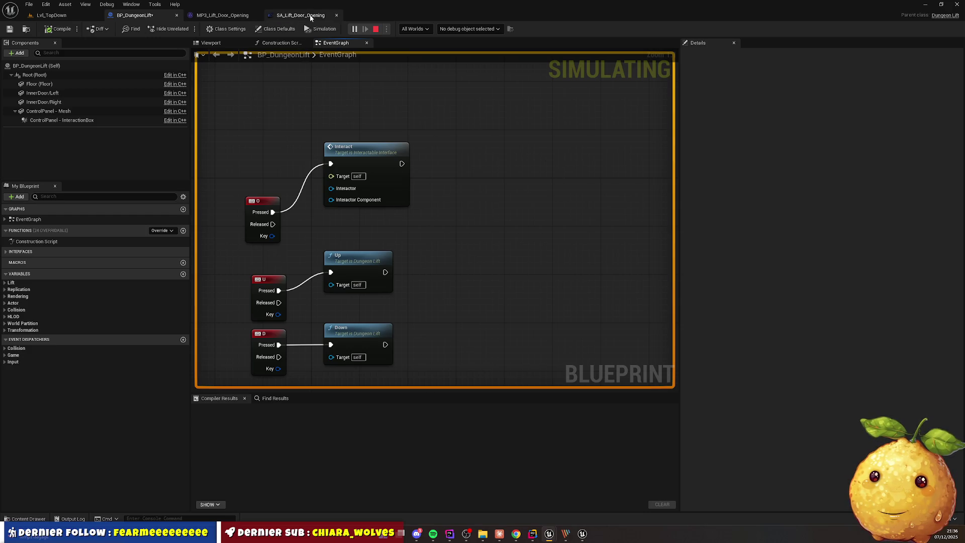
Close SA_Lift_Door_Opening and MP3_Lift_Door_Opening, and return to Lvl_TopDown
{"action": "left_click", "coordinate": [344, 15]}
{"action": "left_click", "coordinate": [257, 16]}
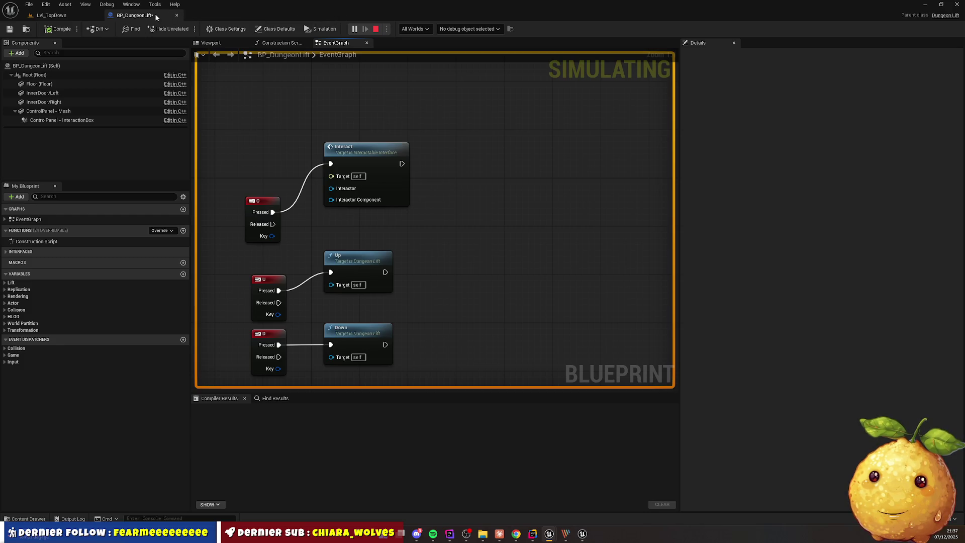
{"action": "left_click", "coordinate": [86, 16]}
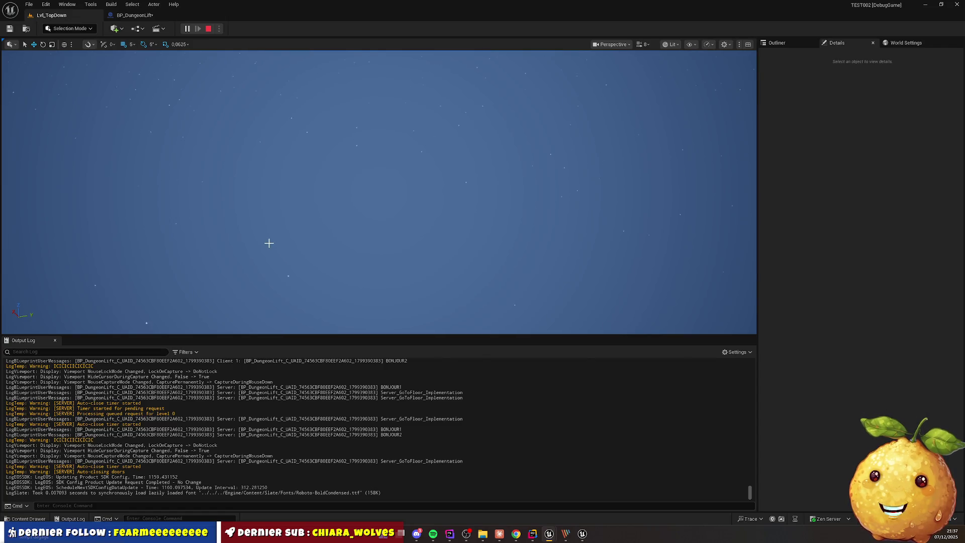
Recheck BP_DungeonLift, angle the Lvl_TopDown viewport down onto the level, then return to Rider
{"action": "left_click", "coordinate": [132, 15]}
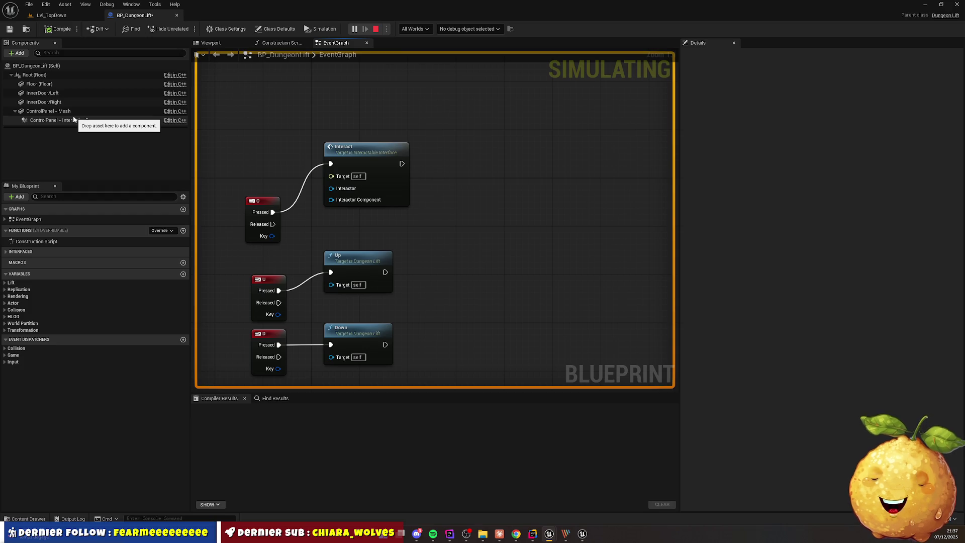
{"action": "left_click", "coordinate": [50, 15]}
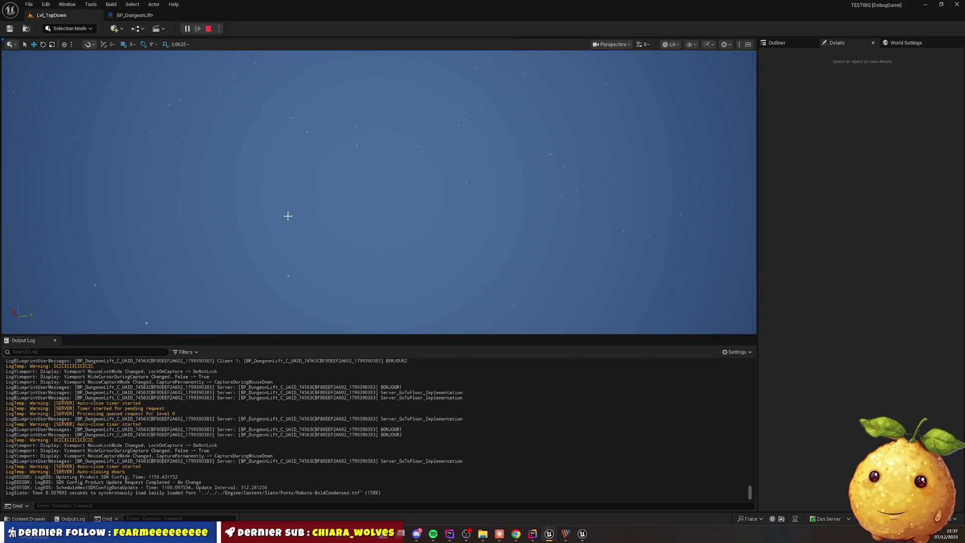
{"action": "left_click_drag", "start_coordinate": [291, 222], "coordinate": [291, 222]}
{"action": "key", "text": "super"}
{"action": "left_click", "coordinate": [533, 534]}
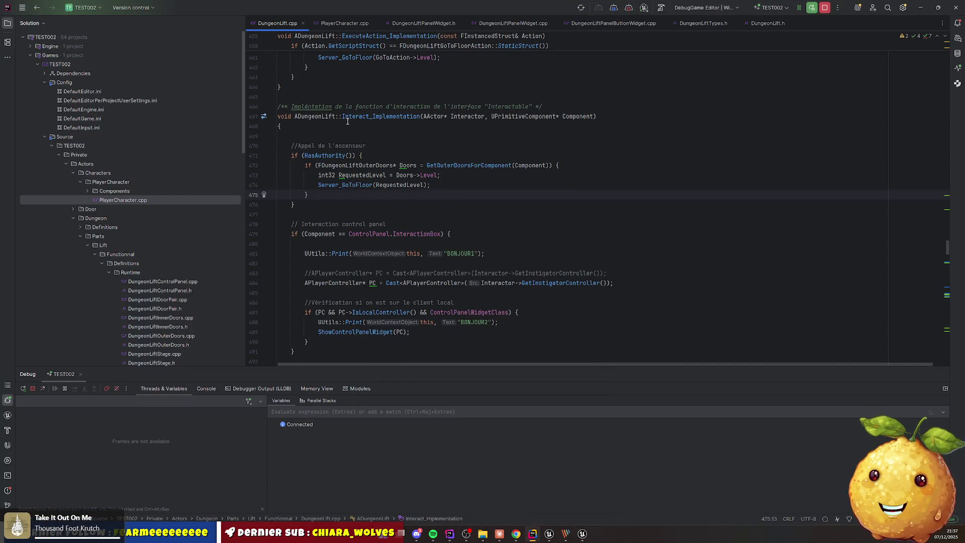
Select the lift's Interact_Implementation body, then find Interact in PlayerCharacter.cpp
{"action": "mouse_move", "coordinate": [302, 136]}
{"action": "left_mouse_down"}
{"action": "mouse_move", "coordinate": [352, 147]}
{"action": "mouse_move", "coordinate": [424, 346]}
{"action": "left_mouse_up"}
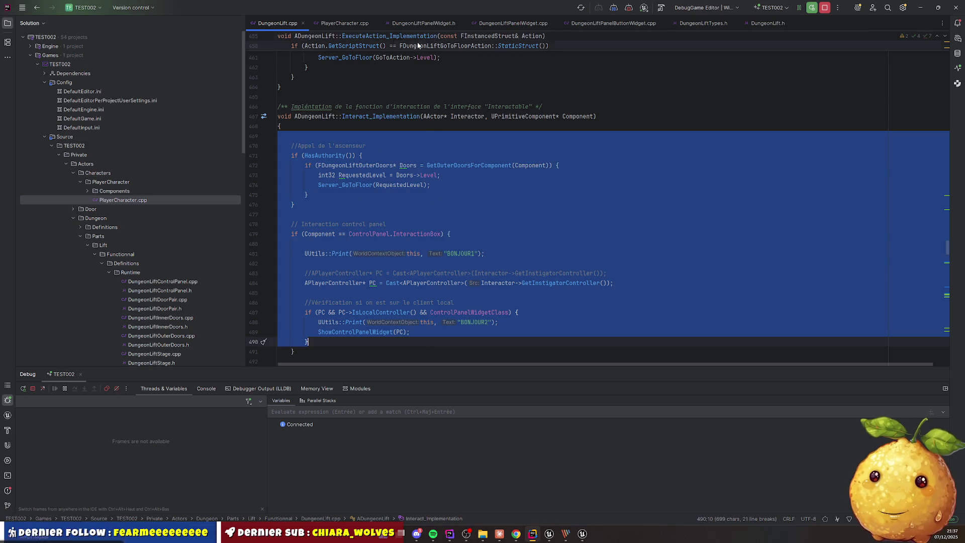
{"action": "left_click", "coordinate": [354, 26]}
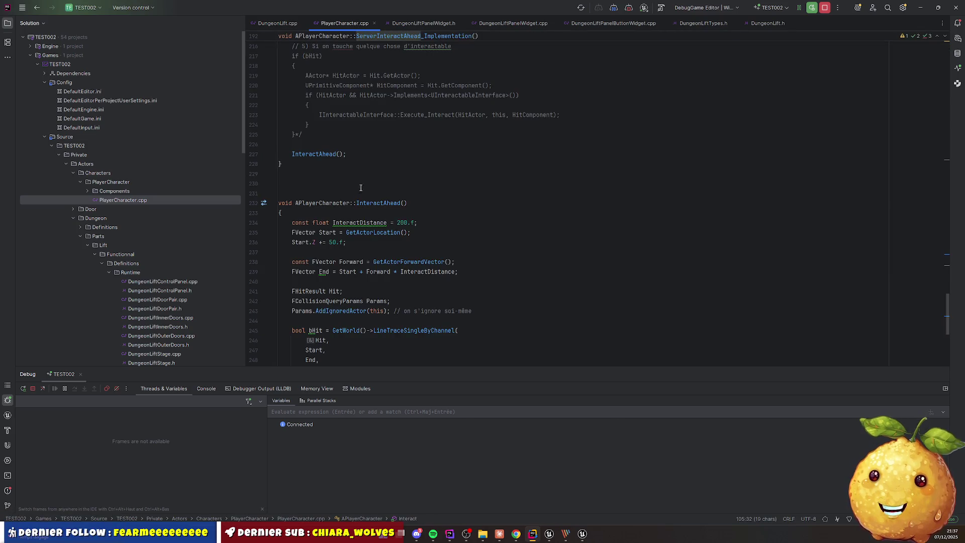
{"action": "scroll", "coordinate": [373, 179], "scroll_direction": "down", "scroll_amount": 2}
{"action": "scroll", "coordinate": [372, 179], "scroll_direction": "down", "scroll_amount": 10}
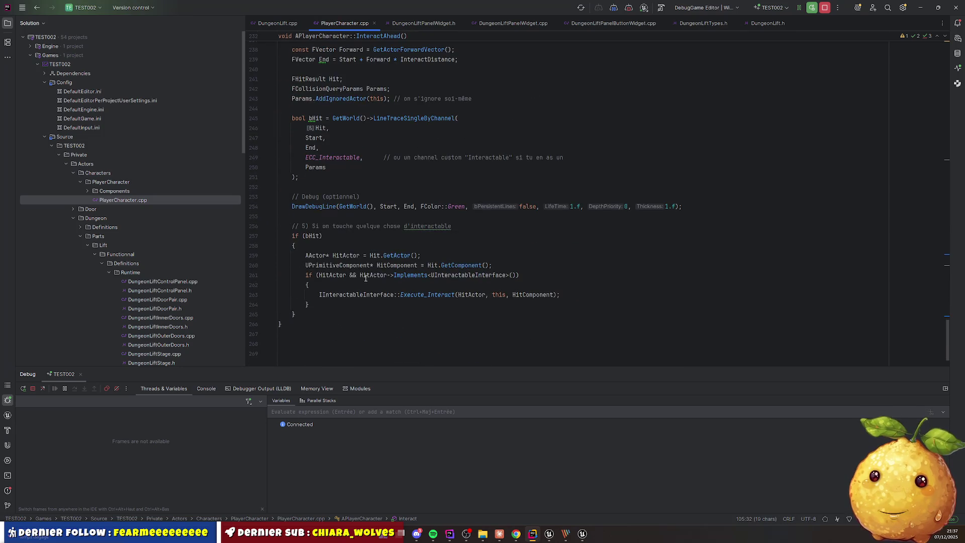
{"action": "scroll", "coordinate": [386, 250], "scroll_direction": "up", "scroll_amount": 4}
{"action": "scroll", "coordinate": [352, 201], "scroll_direction": "up", "scroll_amount": 20}
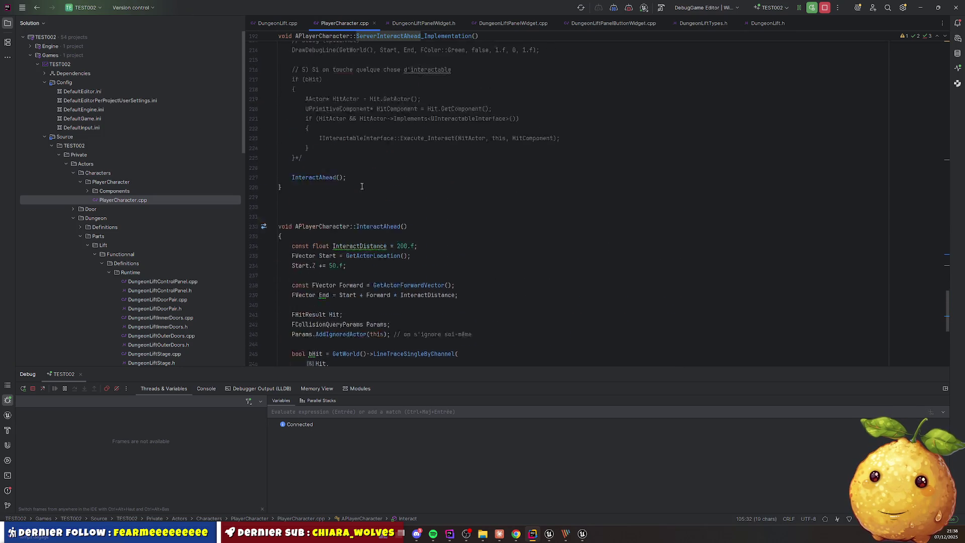
{"action": "scroll", "coordinate": [374, 243], "scroll_direction": "up", "scroll_amount": 20}
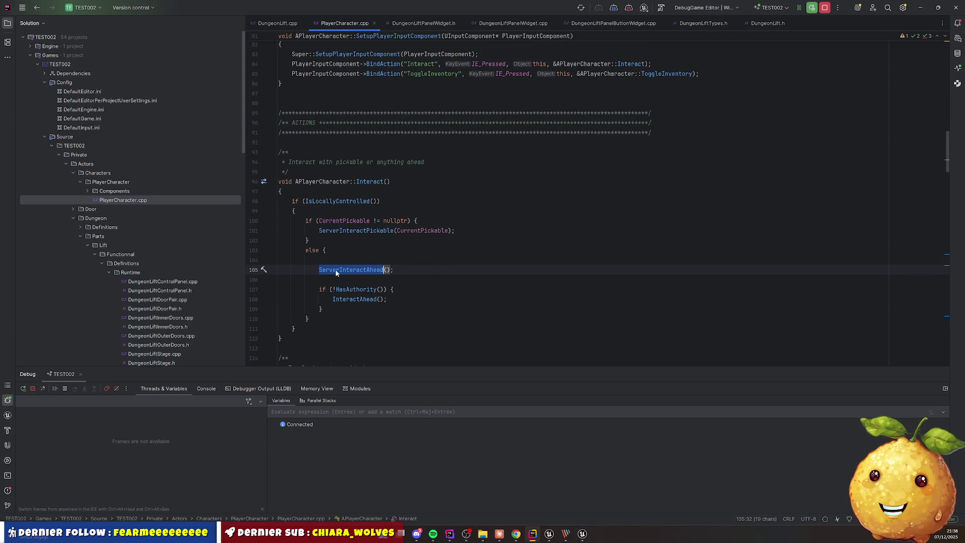
{"action": "left_click", "coordinate": [362, 260]}
Select the InteractAhead() call on line 108 and read its ECC_Interactable line trace
{"action": "mouse_move", "coordinate": [389, 235]}
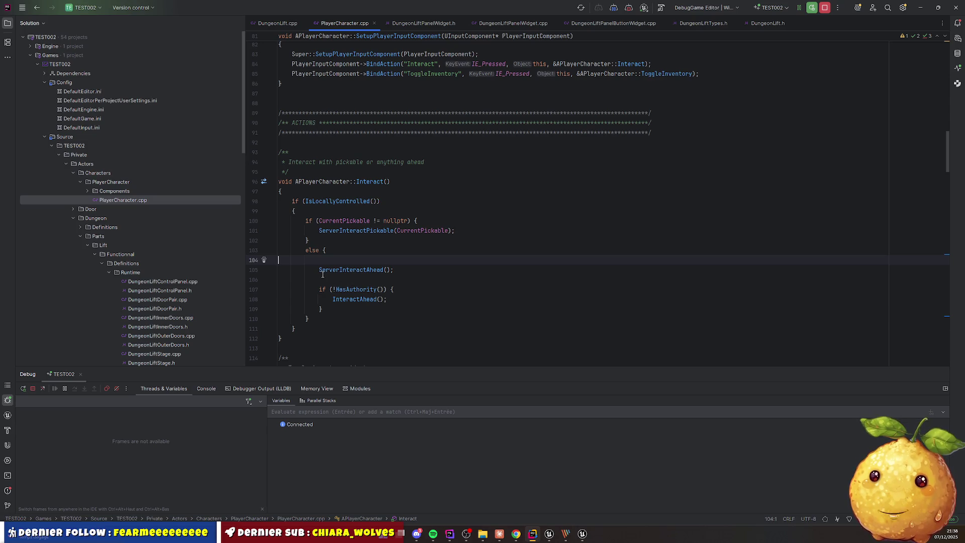
{"action": "left_click_drag", "start_coordinate": [333, 299], "coordinate": [387, 299]}
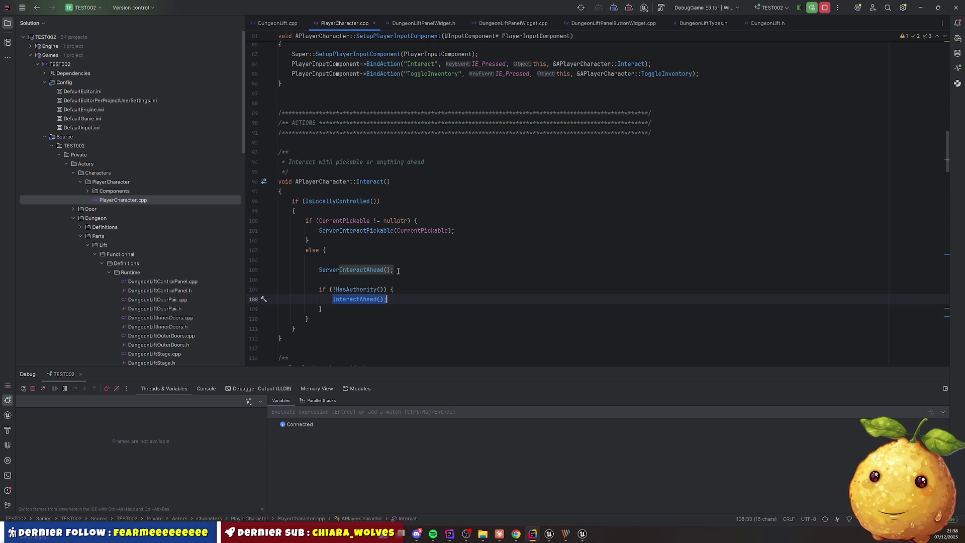
{"action": "scroll", "coordinate": [399, 271], "scroll_direction": "down", "scroll_amount": 20}
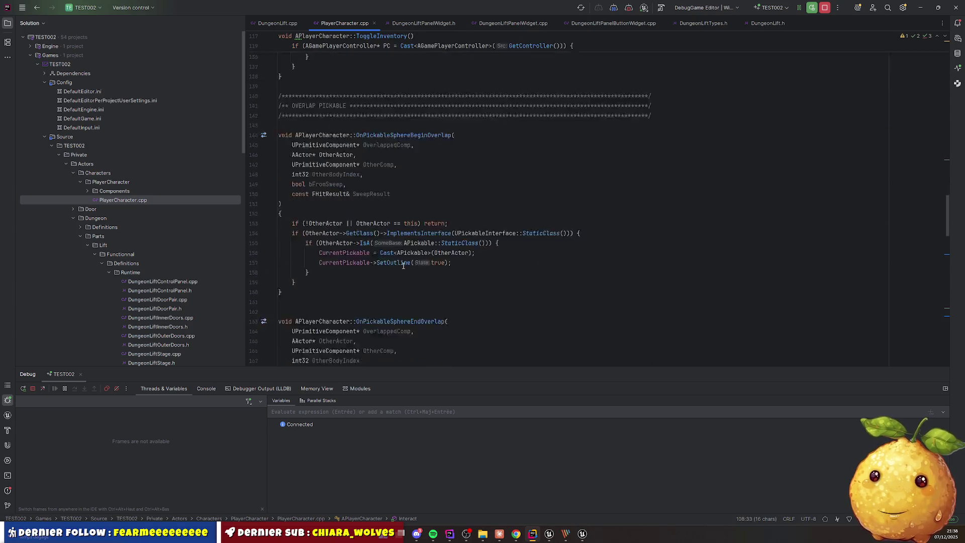
{"action": "scroll", "coordinate": [401, 262], "scroll_direction": "down", "scroll_amount": 7}
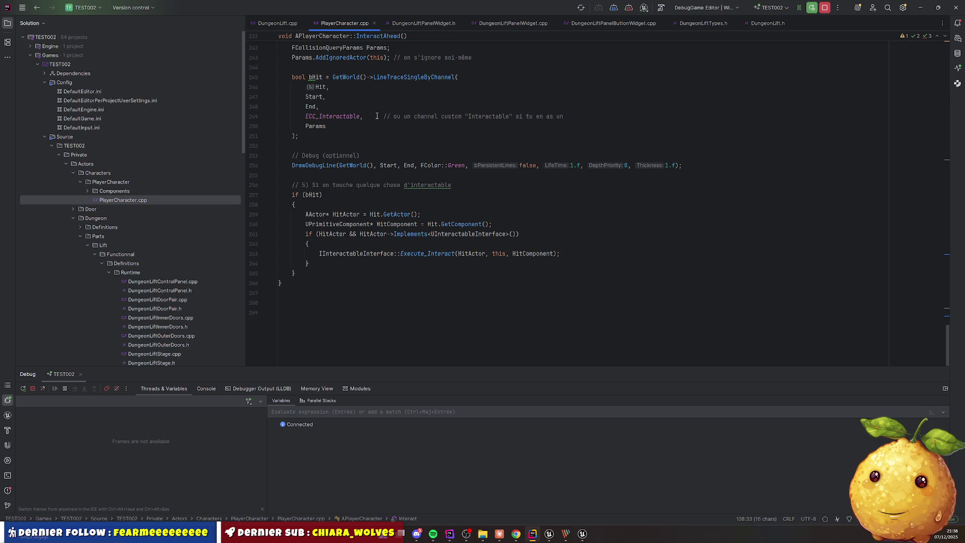
{"action": "left_click", "coordinate": [278, 23]}
{"action": "left_click_drag", "start_coordinate": [294, 146], "coordinate": [352, 206]}
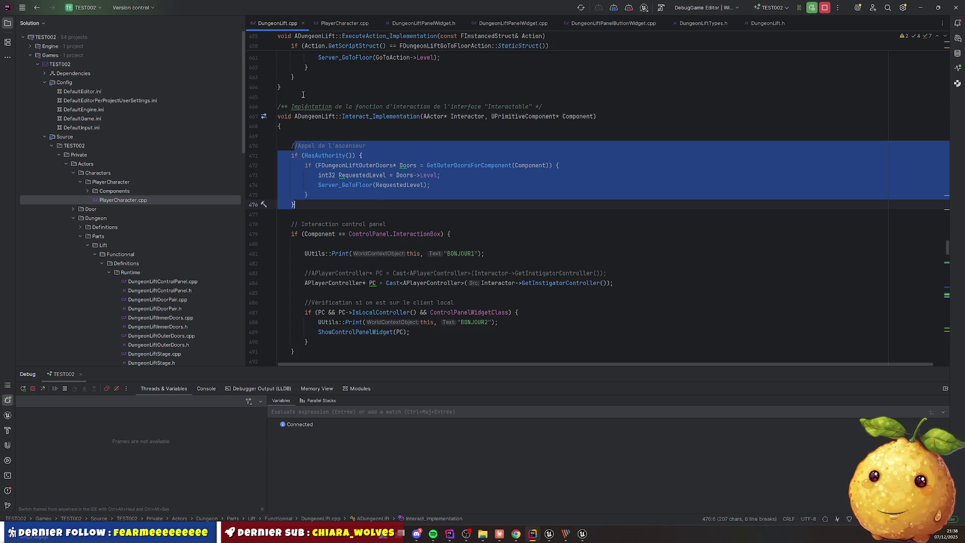
{"action": "mouse_move", "coordinate": [369, 119]}
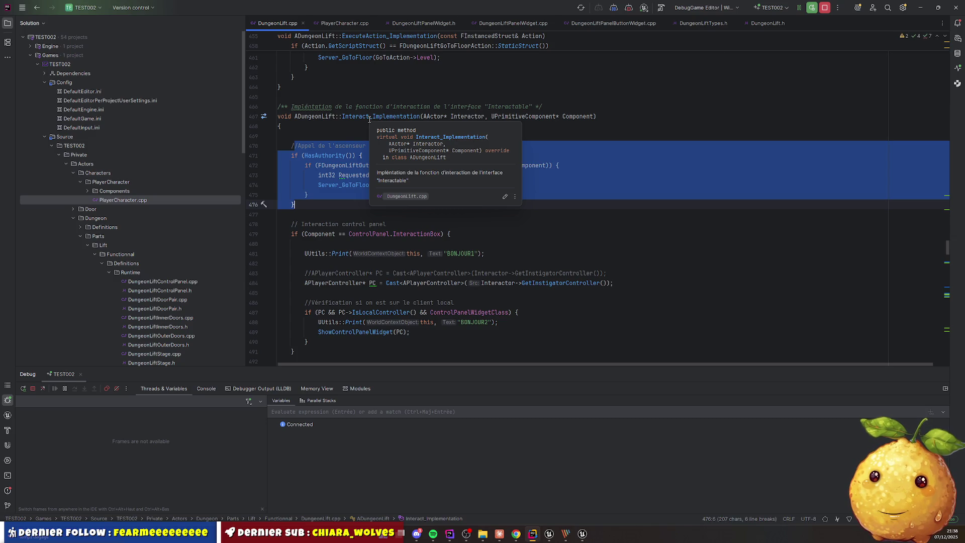
{"action": "left_click", "coordinate": [403, 195]}
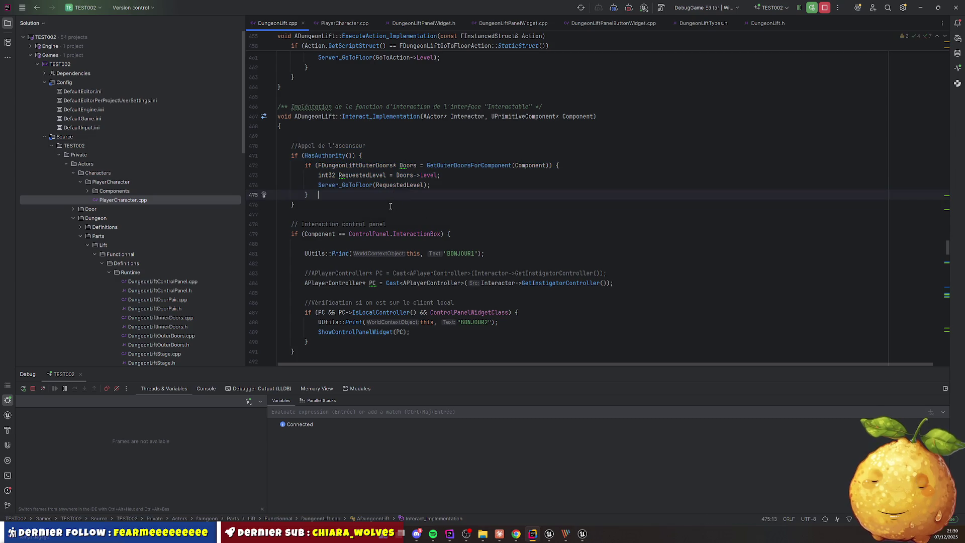
{"action": "left_click_drag", "start_coordinate": [318, 136], "coordinate": [295, 352]}
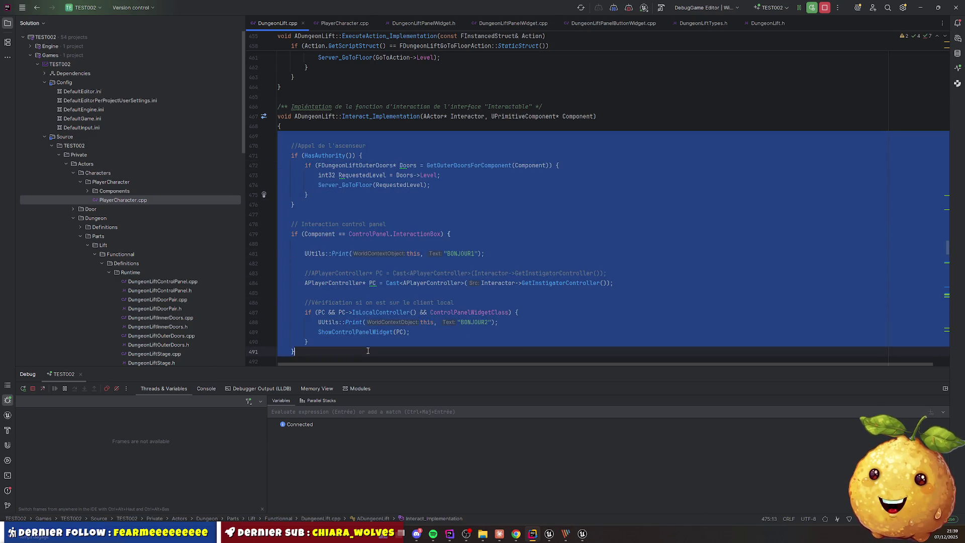
{"action": "mouse_move", "coordinate": [387, 187]}
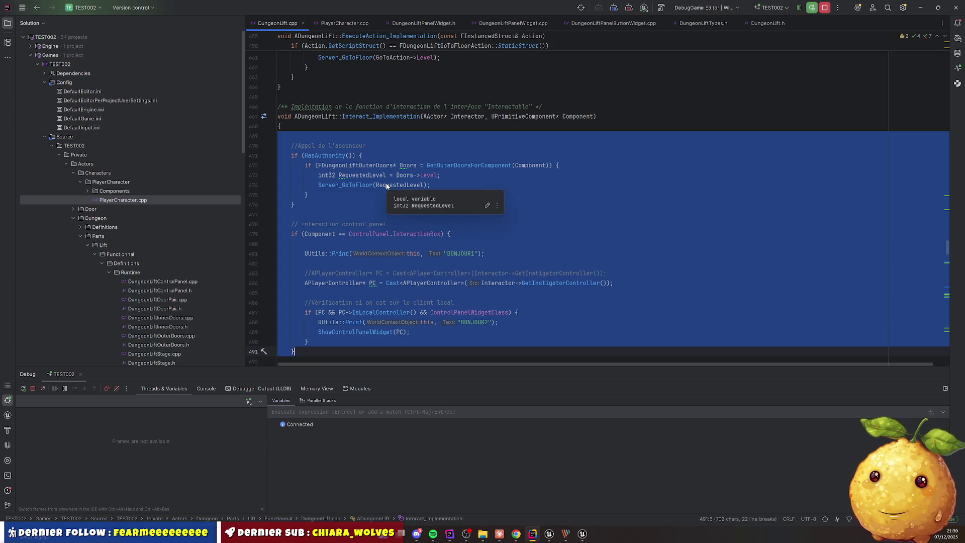
{"action": "left_click", "coordinate": [345, 23]}
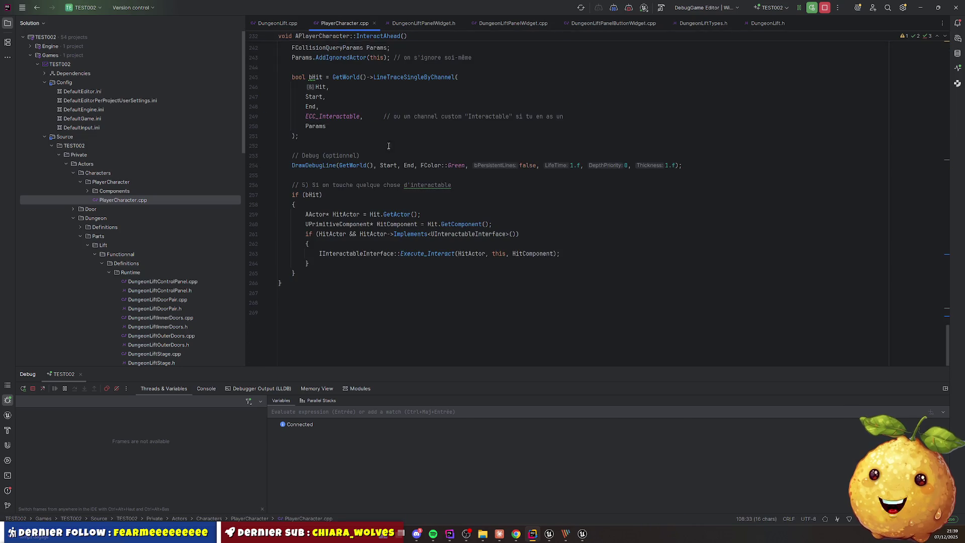
{"action": "scroll", "coordinate": [336, 119], "scroll_direction": "up", "scroll_amount": 4}
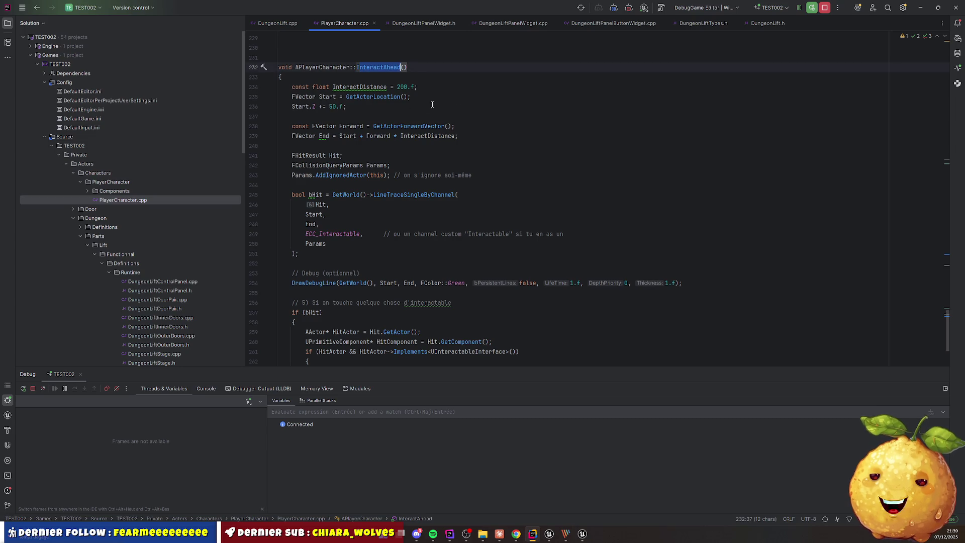
{"action": "left_click", "coordinate": [479, 96]}
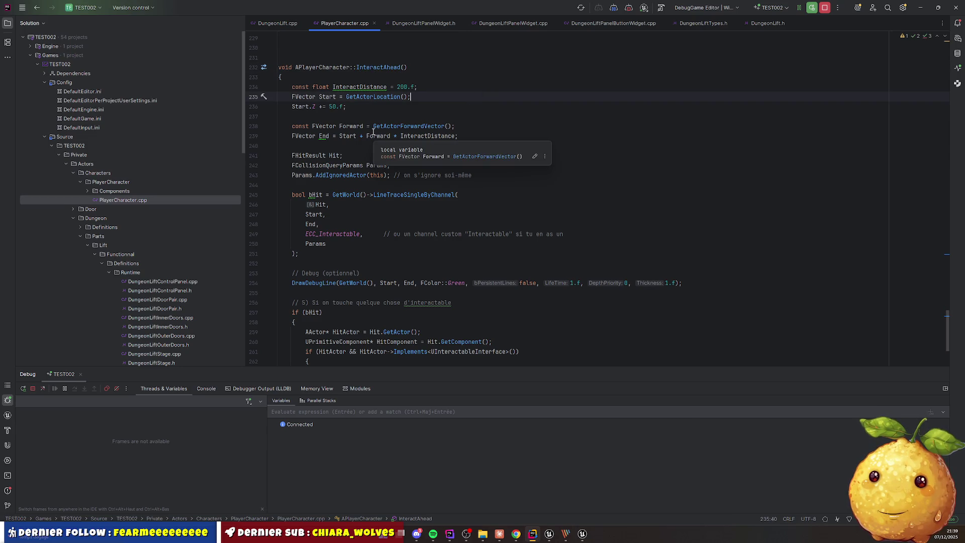
{"action": "scroll", "coordinate": [373, 132], "scroll_direction": "down", "scroll_amount": 4}
{"action": "scroll", "coordinate": [403, 142], "scroll_direction": "up", "scroll_amount": 10}
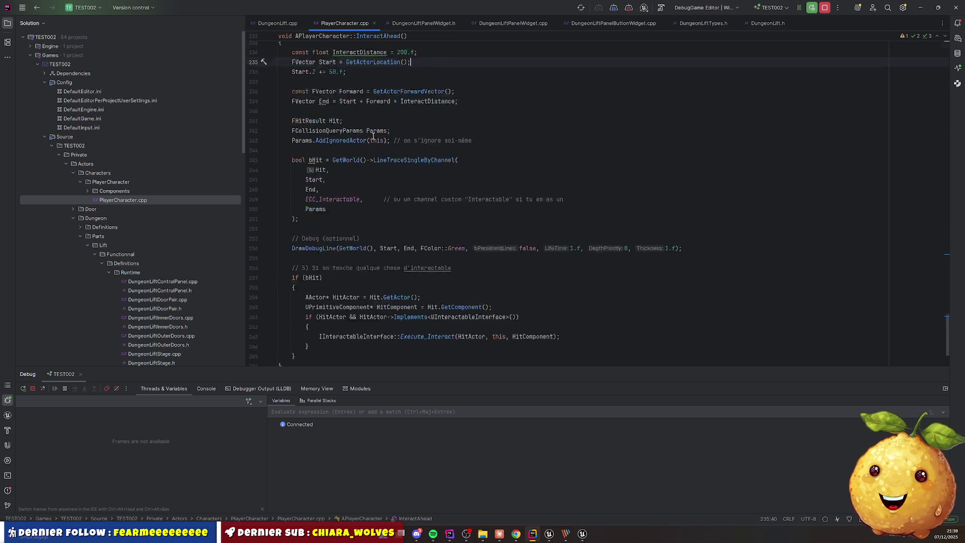
{"action": "scroll", "coordinate": [397, 145], "scroll_direction": "up", "scroll_amount": 15}
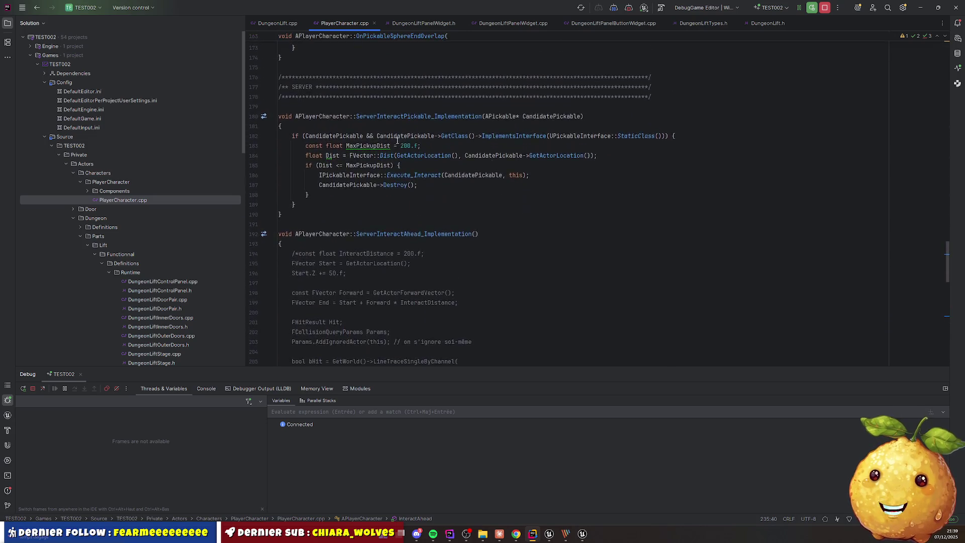
{"action": "scroll", "coordinate": [385, 150], "scroll_direction": "up", "scroll_amount": 9}
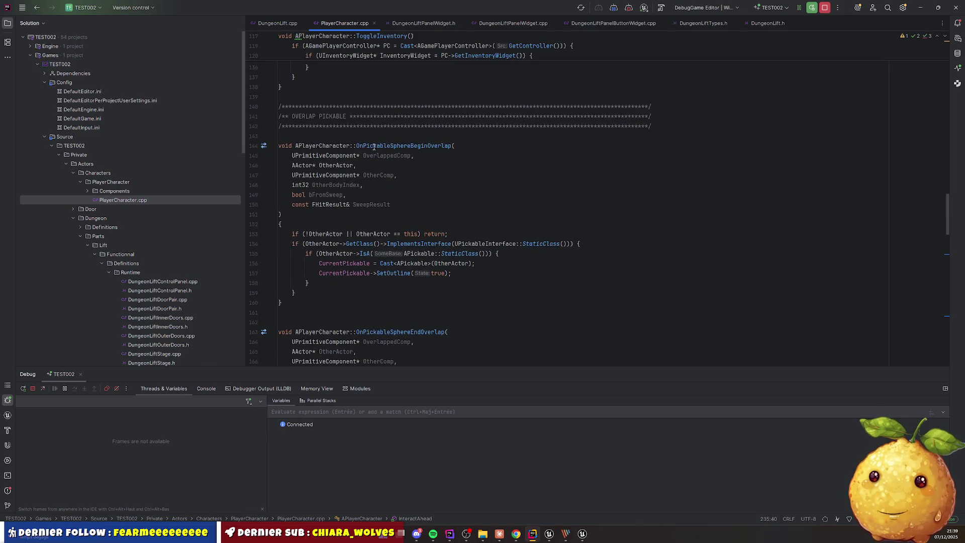
{"action": "mouse_move", "coordinate": [371, 146]}
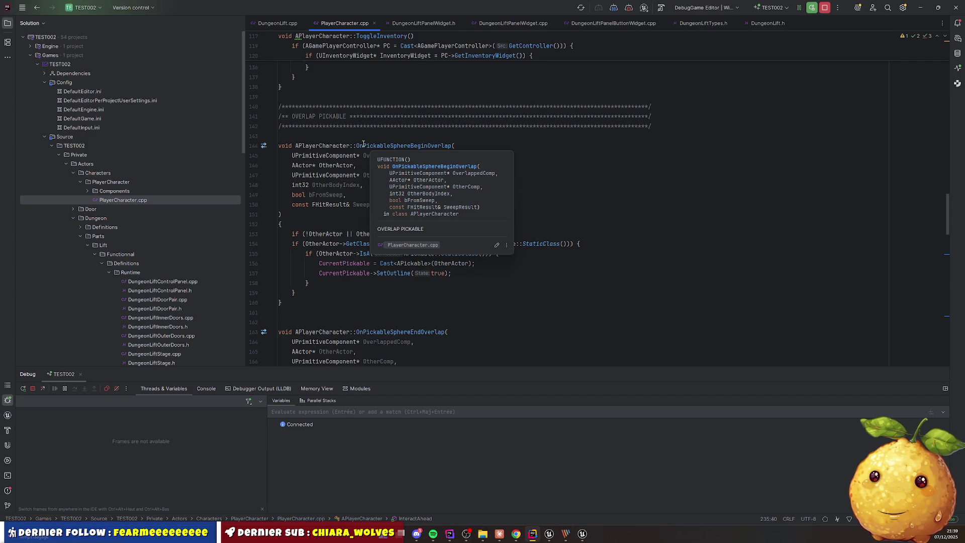
In DungeonLift.cpp, mark the HasAuthority Server_GoToFloor block and the control-panel block below it
{"action": "left_click", "coordinate": [278, 23]}
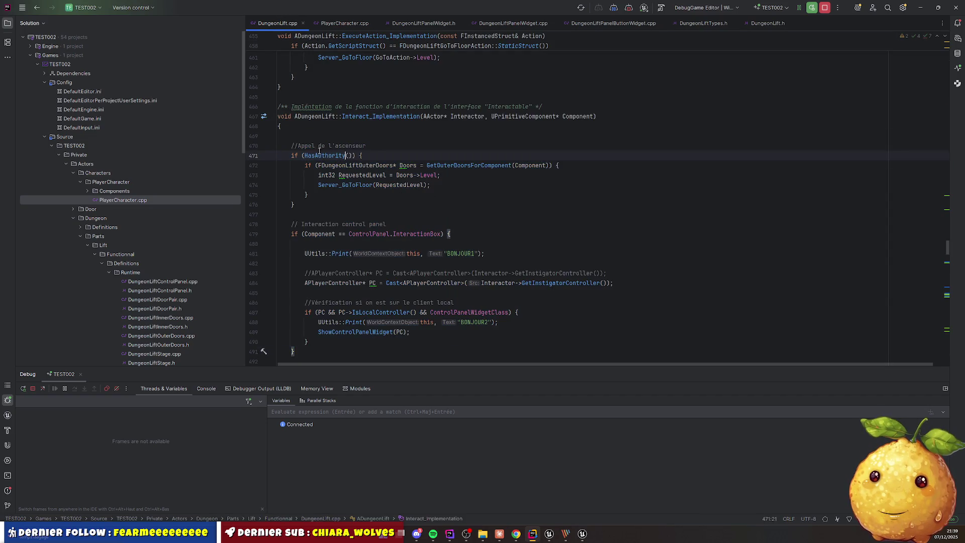
{"action": "mouse_move", "coordinate": [302, 135]}
{"action": "left_mouse_down"}
{"action": "mouse_move", "coordinate": [281, 191]}
{"action": "mouse_move", "coordinate": [319, 196]}
{"action": "left_mouse_up"}
{"action": "mouse_move", "coordinate": [279, 127]}
{"action": "left_mouse_down"}
{"action": "mouse_move", "coordinate": [332, 216]}
{"action": "mouse_move", "coordinate": [331, 200]}
{"action": "left_mouse_up"}
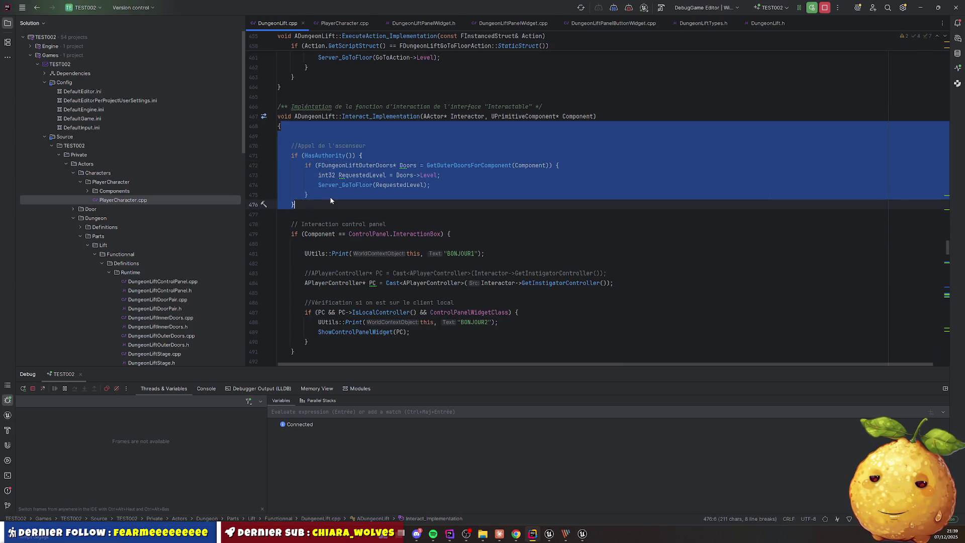
{"action": "left_click_drag", "start_coordinate": [313, 215], "coordinate": [398, 351]}
{"action": "mouse_move", "coordinate": [302, 135]}
{"action": "left_mouse_down"}
{"action": "mouse_move", "coordinate": [327, 147]}
{"action": "mouse_move", "coordinate": [356, 203]}
{"action": "left_mouse_up"}
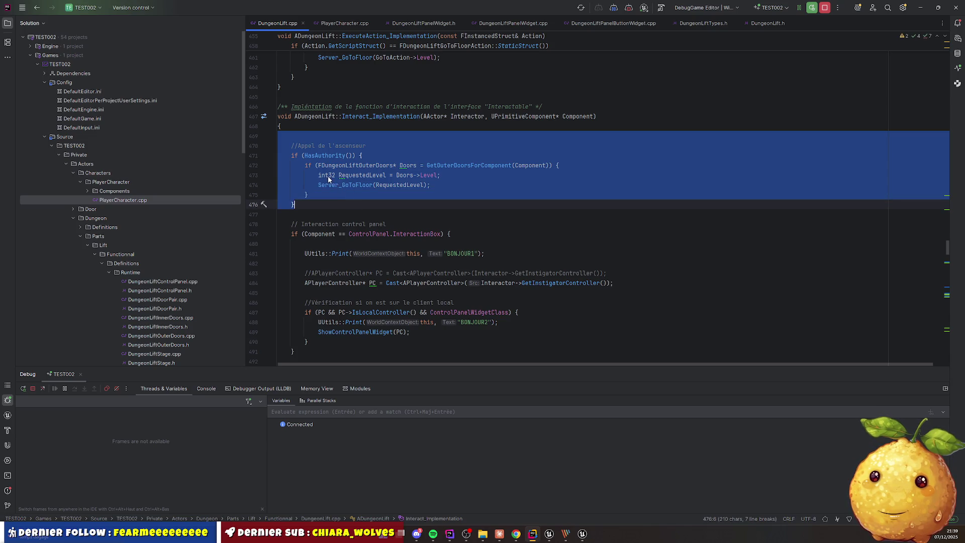
{"action": "left_click", "coordinate": [577, 209]}
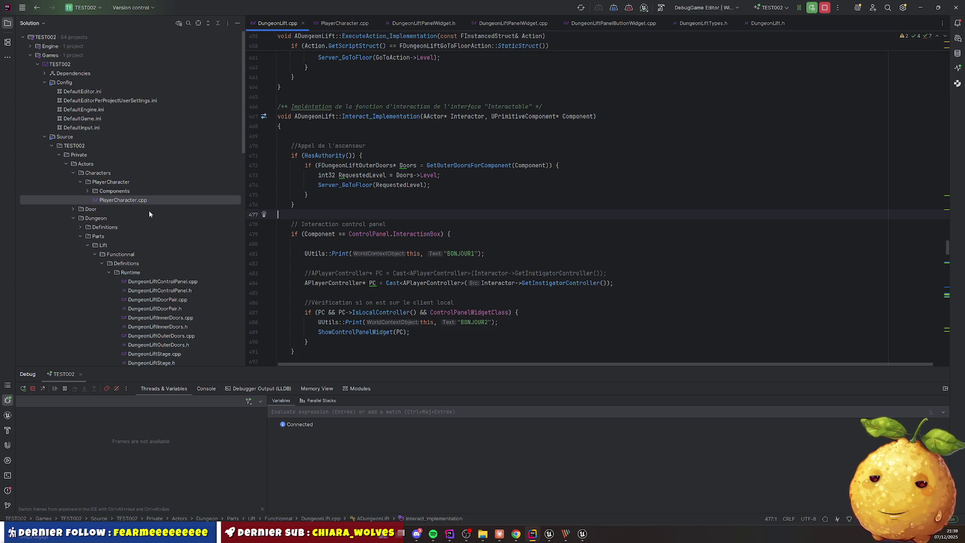
{"action": "scroll", "coordinate": [148, 210], "scroll_direction": "down", "scroll_amount": 10}
{"action": "scroll", "coordinate": [121, 196], "scroll_direction": "down", "scroll_amount": 5}
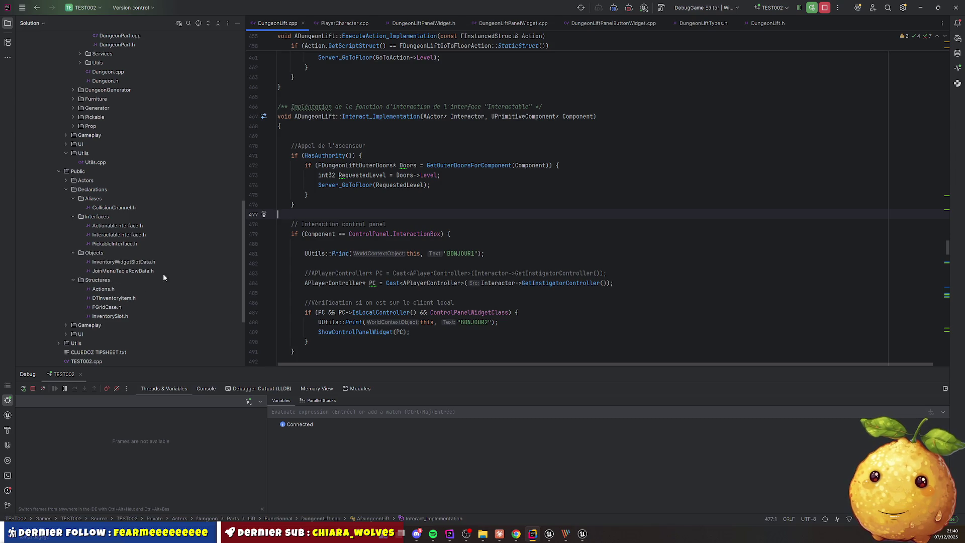
Open ActionableInterface.h and read the IActionableInterface ExecuteAction declaration
{"action": "left_click", "coordinate": [129, 225]}
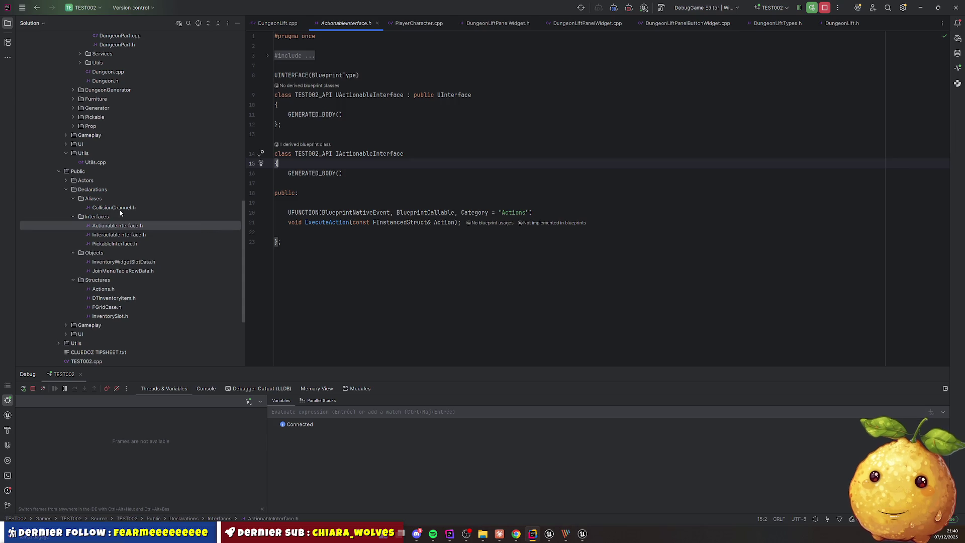
{"action": "scroll", "coordinate": [119, 209], "scroll_direction": "up", "scroll_amount": 15}
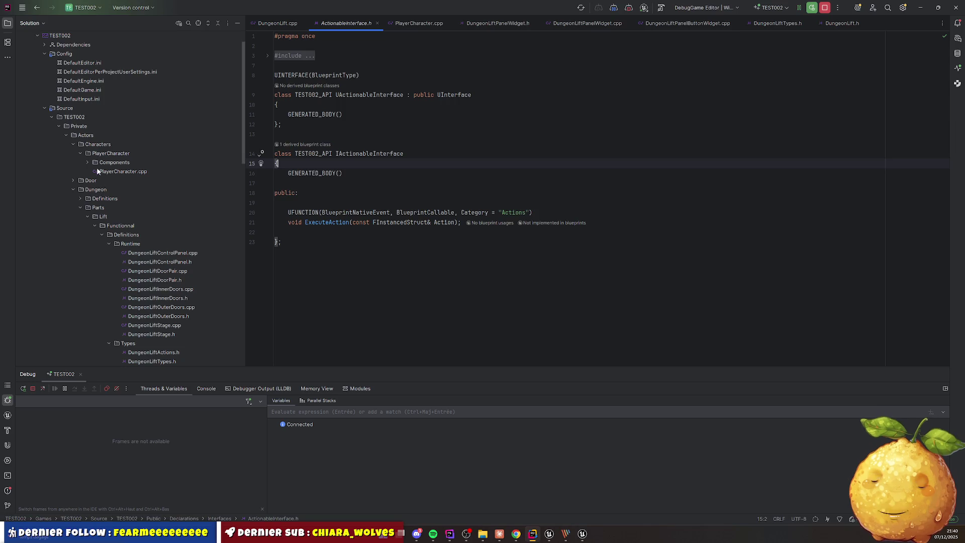
{"action": "scroll", "coordinate": [115, 209], "scroll_direction": "down", "scroll_amount": 10}
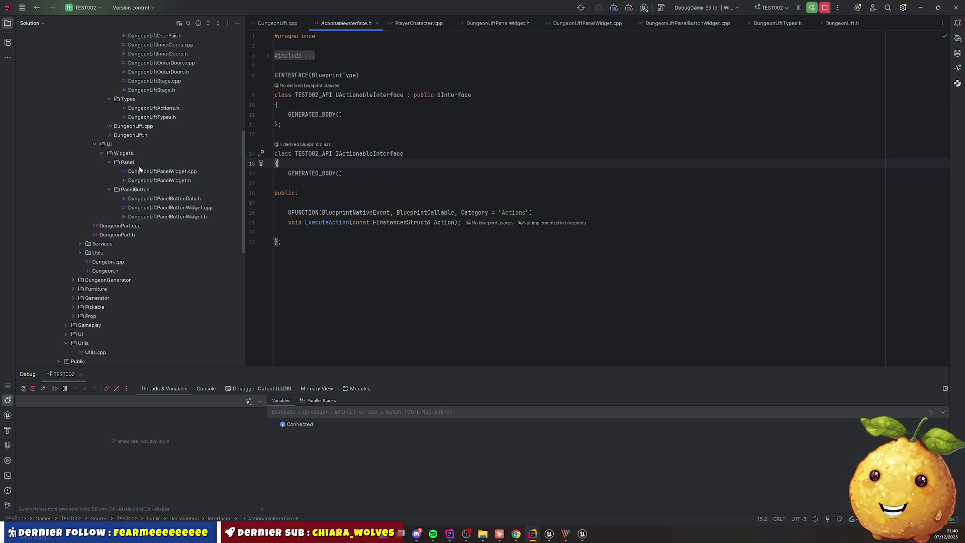
{"action": "scroll", "coordinate": [131, 181], "scroll_direction": "down", "scroll_amount": 3}
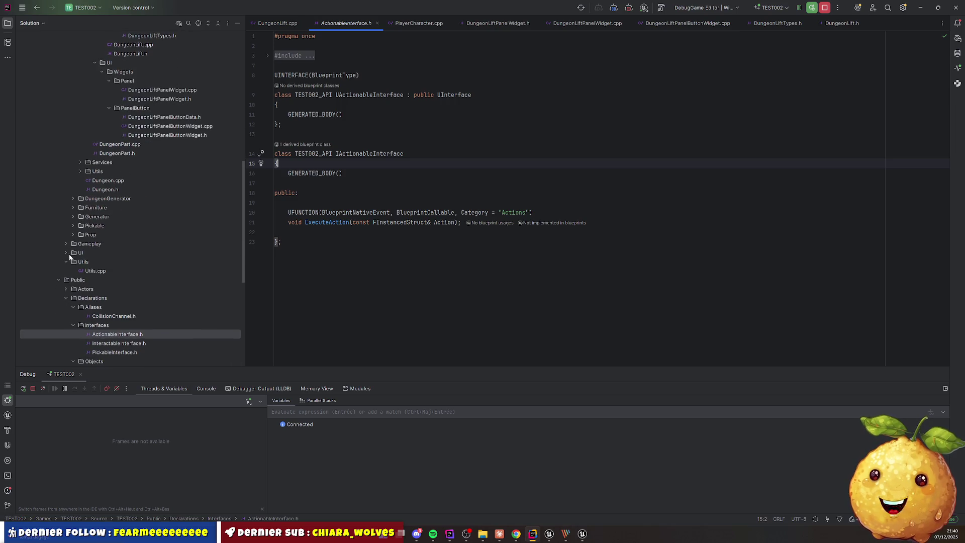
Expand Gameplay > Gameflow > PlayerControllers and open GamePlayerController.cpp
{"action": "left_click", "coordinate": [66, 243]}
{"action": "left_click", "coordinate": [72, 254]}
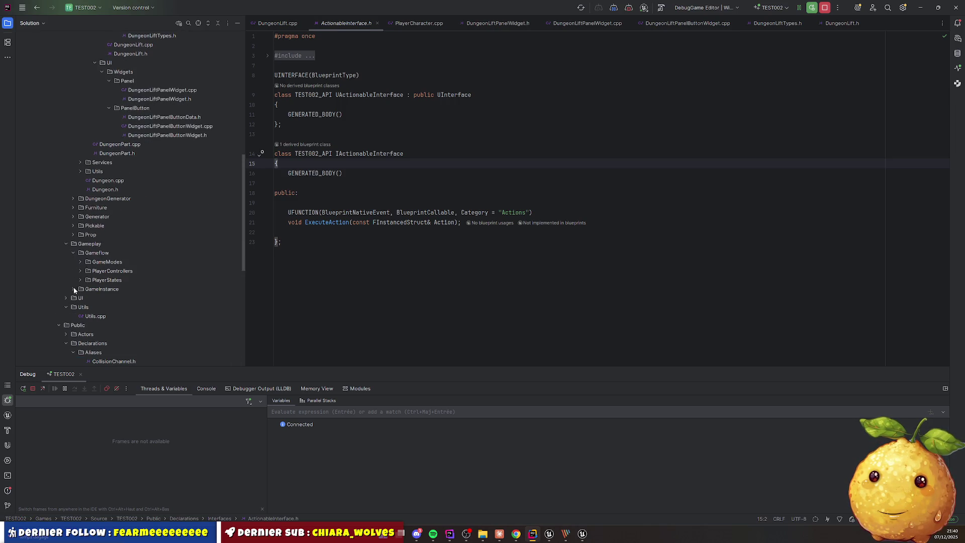
{"action": "left_click", "coordinate": [73, 289]}
{"action": "left_click", "coordinate": [80, 270]}
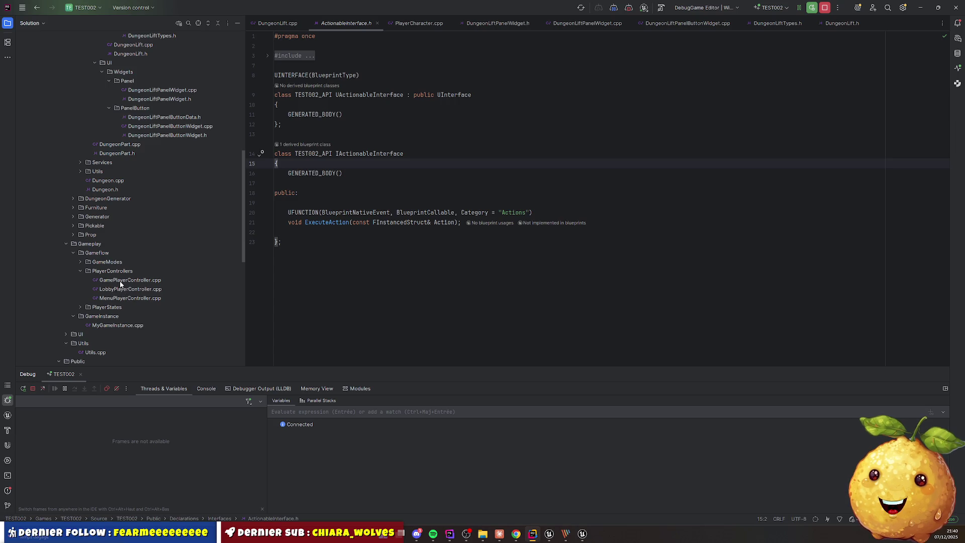
{"action": "double_click", "coordinate": [125, 280]}
Examine Server_ExecuteActionOnObject, highlighting its interface check and AActor and FInstancedStruct parameters
{"action": "scroll", "coordinate": [380, 273], "scroll_direction": "down", "scroll_amount": 2}
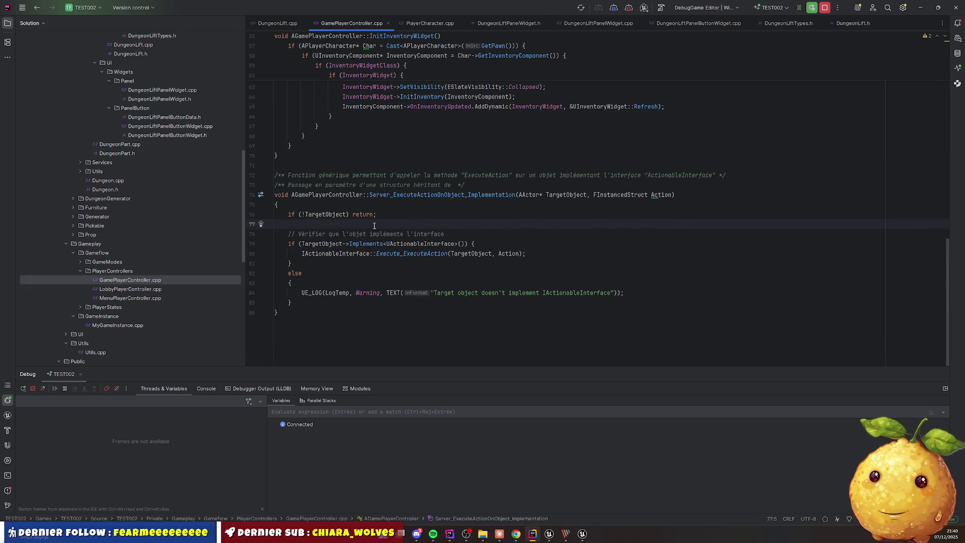
{"action": "mouse_move", "coordinate": [375, 226]}
{"action": "left_mouse_down"}
{"action": "mouse_move", "coordinate": [302, 274]}
{"action": "mouse_move", "coordinate": [559, 312]}
{"action": "left_mouse_up"}
{"action": "left_click", "coordinate": [558, 313]}
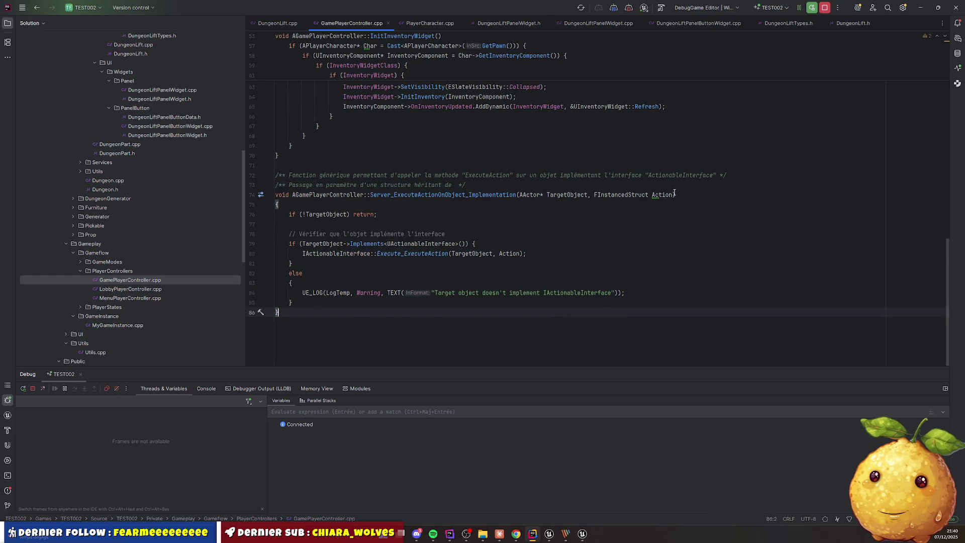
{"action": "mouse_move", "coordinate": [276, 165]}
{"action": "left_mouse_down"}
{"action": "mouse_move", "coordinate": [352, 198]}
{"action": "mouse_move", "coordinate": [280, 312]}
{"action": "left_mouse_up"}
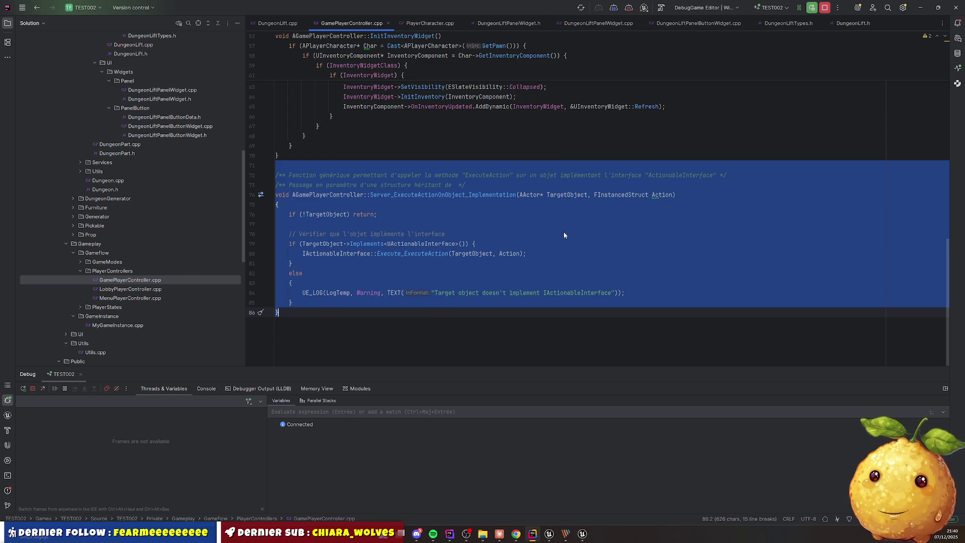
{"action": "left_click", "coordinate": [537, 194]}
{"action": "double_click", "coordinate": [530, 195]}
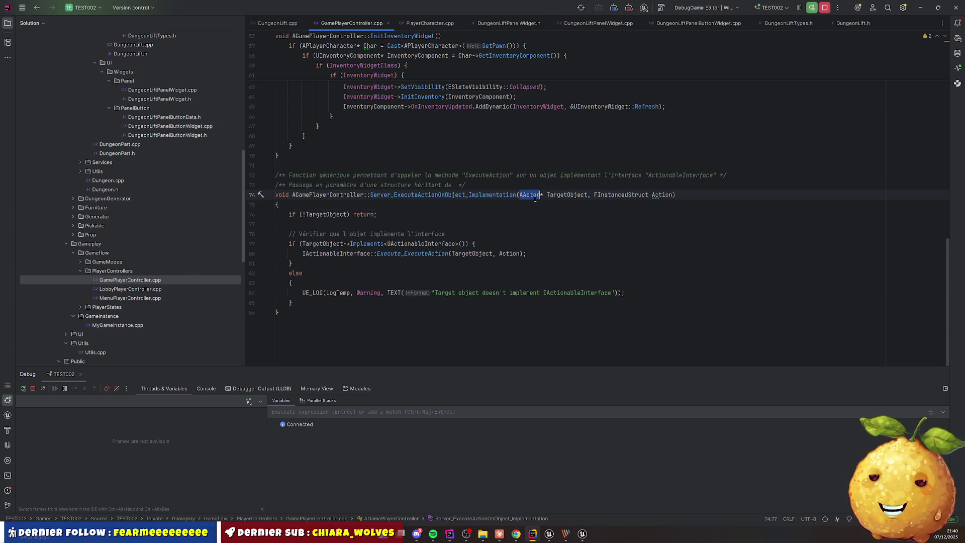
{"action": "double_click", "coordinate": [623, 195]}
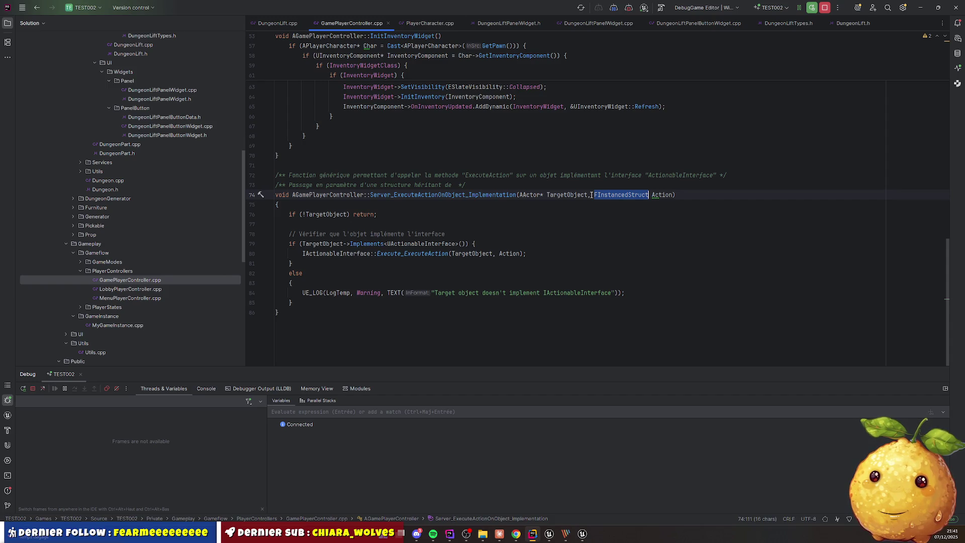
Find DungeonLiftActions.h in the Solution tree and open it
{"action": "scroll", "coordinate": [135, 221], "scroll_direction": "up", "scroll_amount": 10}
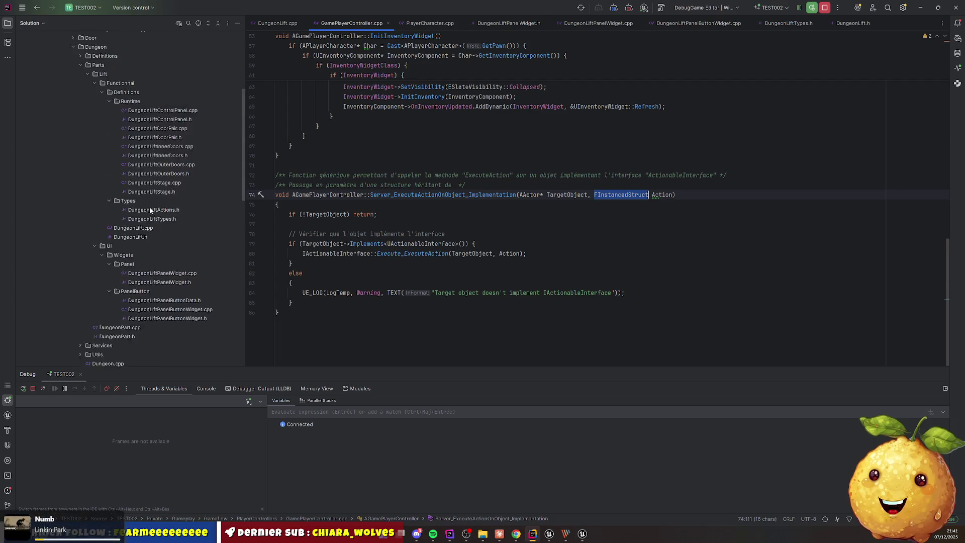
{"action": "scroll", "coordinate": [110, 201], "scroll_direction": "down", "scroll_amount": 2}
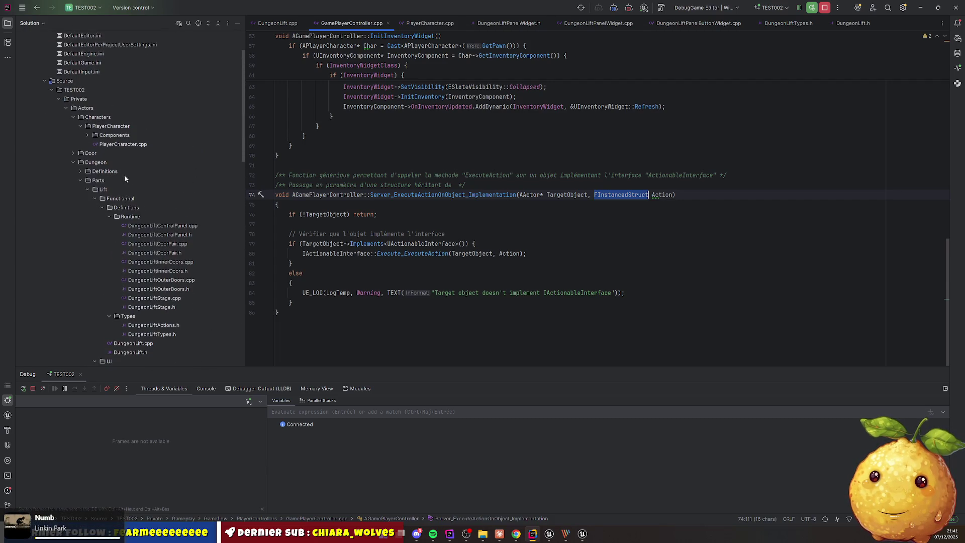
{"action": "scroll", "coordinate": [146, 234], "scroll_direction": "down", "scroll_amount": 2}
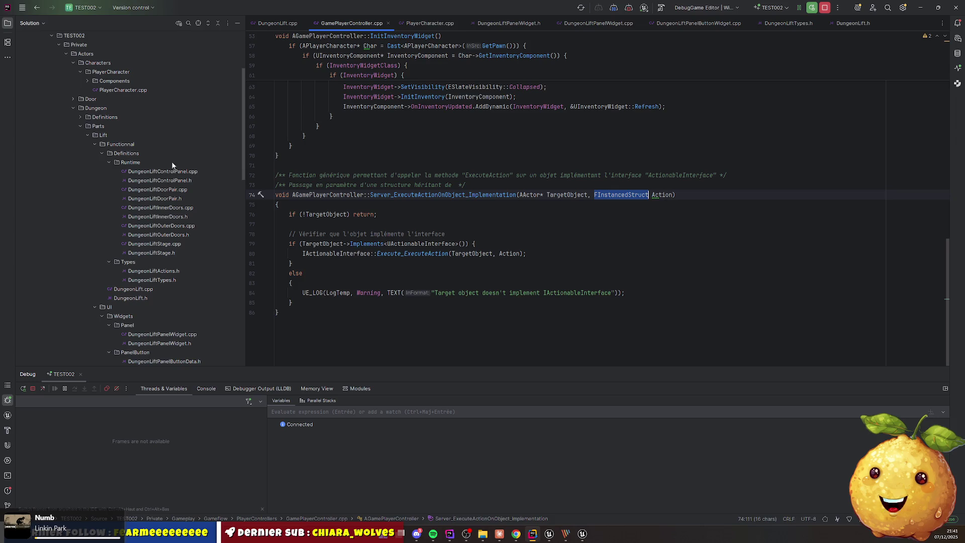
{"action": "left_click", "coordinate": [151, 272]}
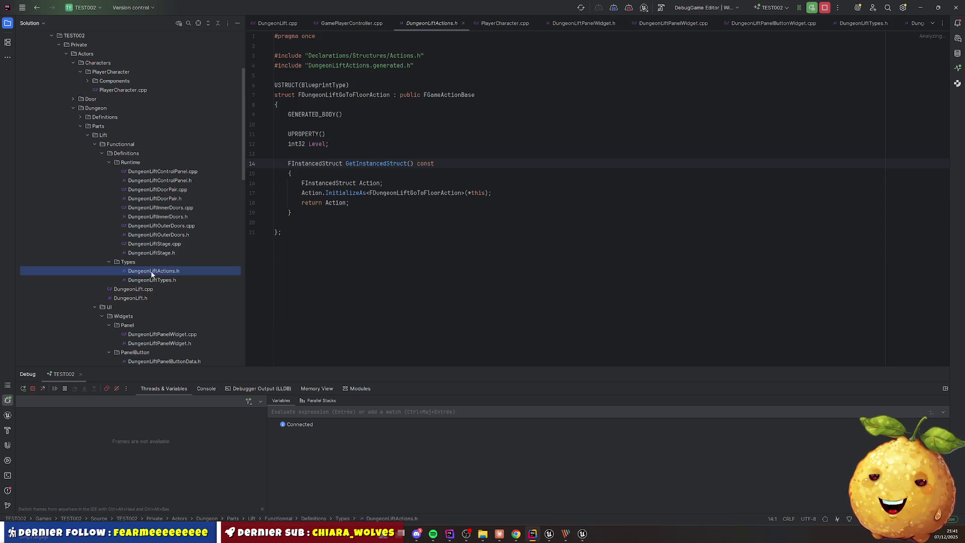
Review the FDungeonLiftGoToFloorAction struct and its Level property, then jump to the FGameActionBase declaration in Actions.h
{"action": "left_click_drag", "start_coordinate": [285, 82], "coordinate": [317, 233]}
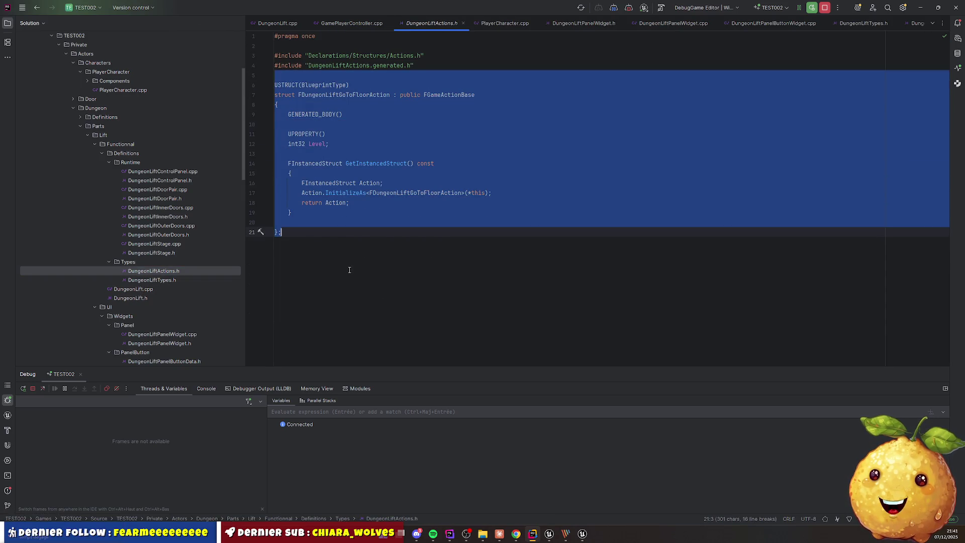
{"action": "left_click", "coordinate": [342, 306]}
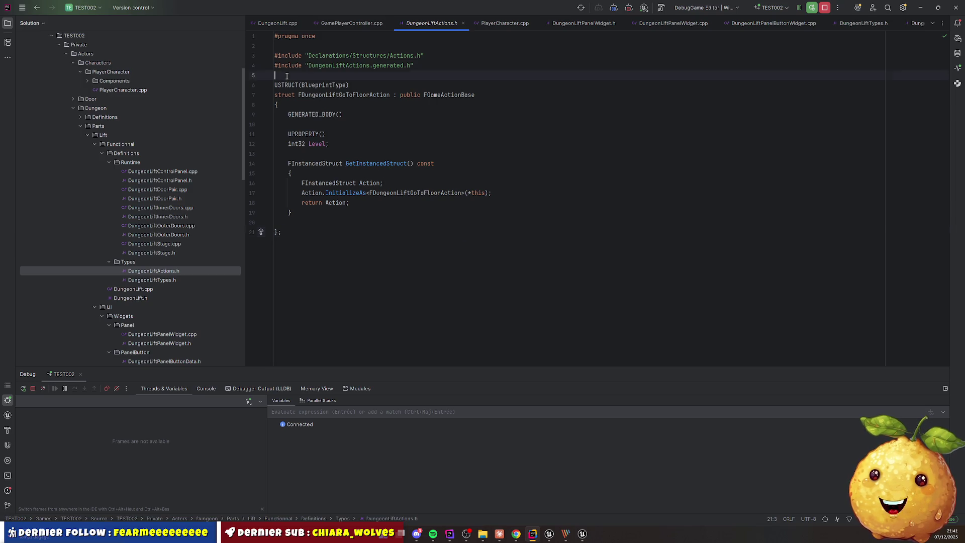
{"action": "mouse_move", "coordinate": [300, 76]}
{"action": "left_mouse_down"}
{"action": "mouse_move", "coordinate": [392, 250]}
{"action": "mouse_move", "coordinate": [365, 256]}
{"action": "left_mouse_up"}
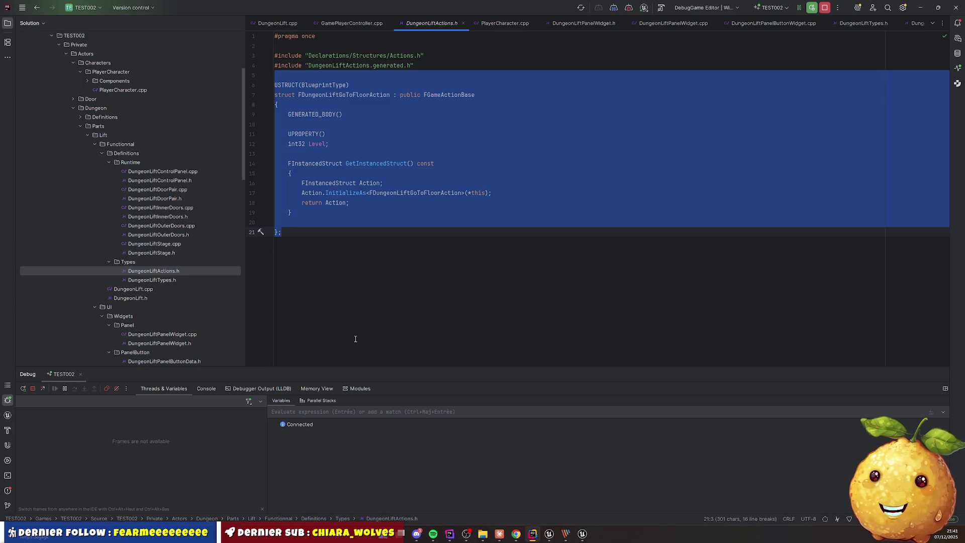
{"action": "left_click", "coordinate": [322, 308]}
{"action": "mouse_move", "coordinate": [288, 134]}
{"action": "left_mouse_down"}
{"action": "mouse_move", "coordinate": [334, 149]}
{"action": "mouse_move", "coordinate": [294, 174]}
{"action": "mouse_move", "coordinate": [410, 163]}
{"action": "left_mouse_up"}
{"action": "key", "text": "Escape"}
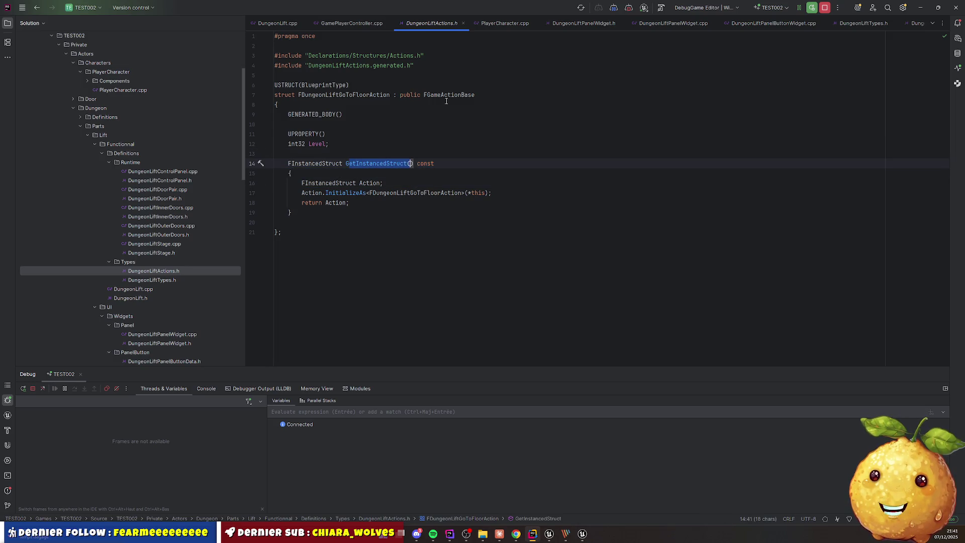
{"action": "left_click", "coordinate": [449, 95], "text": "ctrl"}
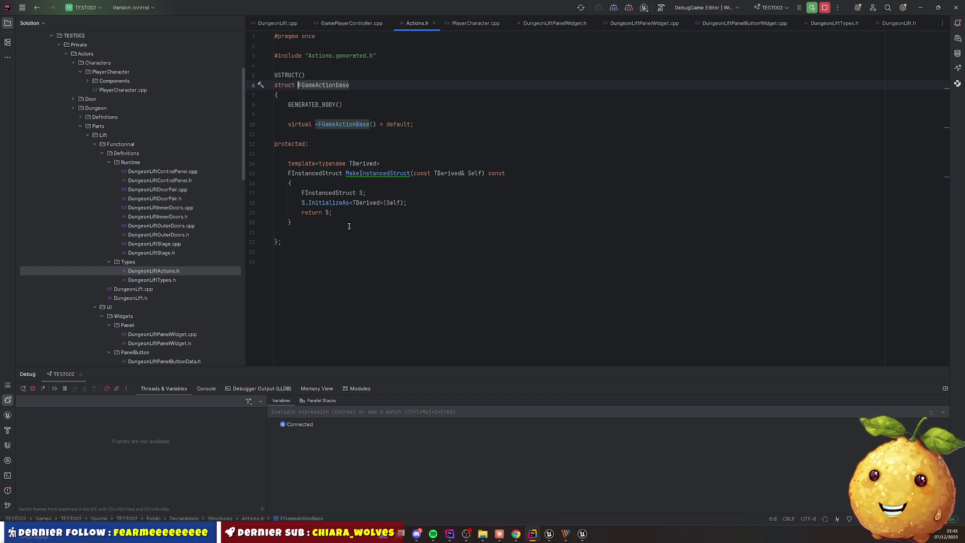
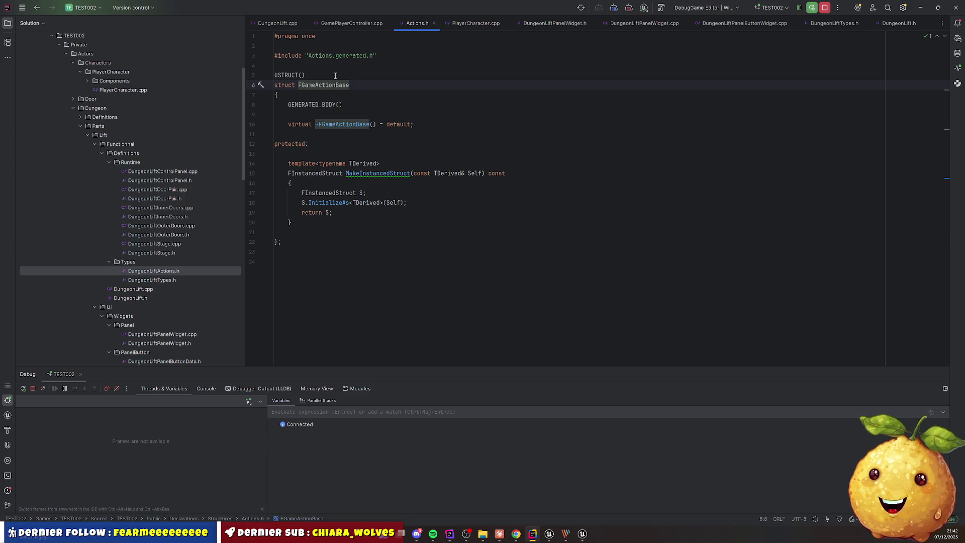
Switch from Rider to the Unreal Editor to see the Live Coding patch result
{"action": "left_click", "coordinate": [568, 538]}
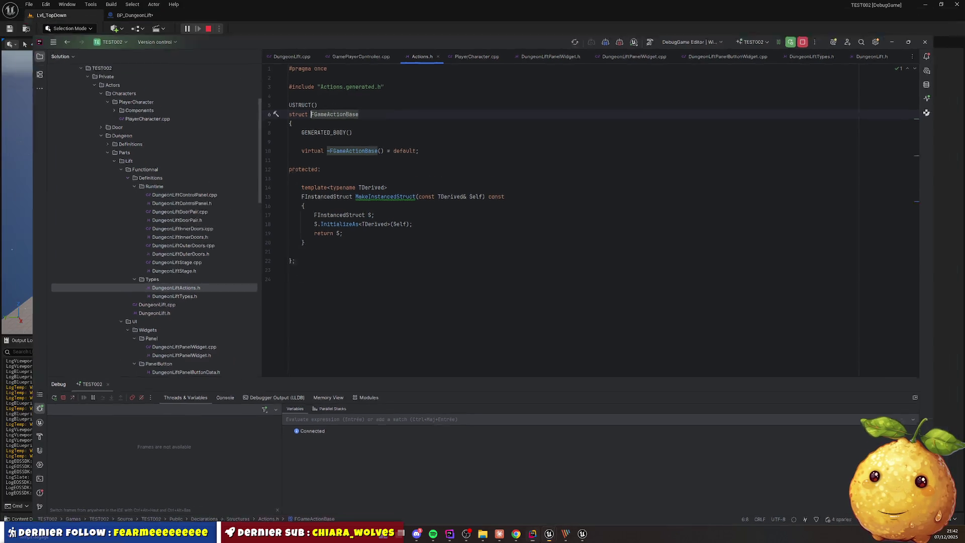
{"action": "left_click", "coordinate": [583, 537]}
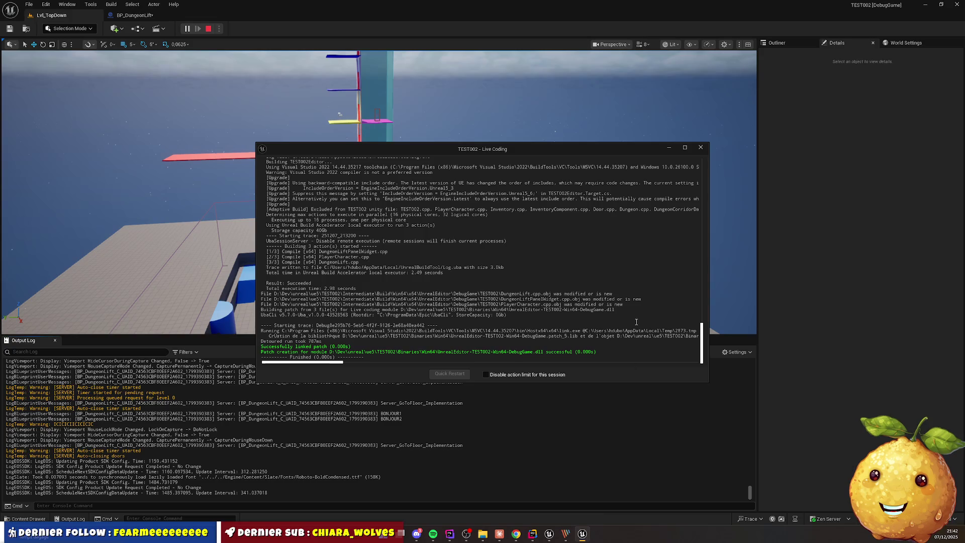
Close the Live Coding log and snap Client 1 to the right, Server 0 to the left
{"action": "left_click", "coordinate": [703, 146]}
{"action": "mouse_move", "coordinate": [559, 535]}
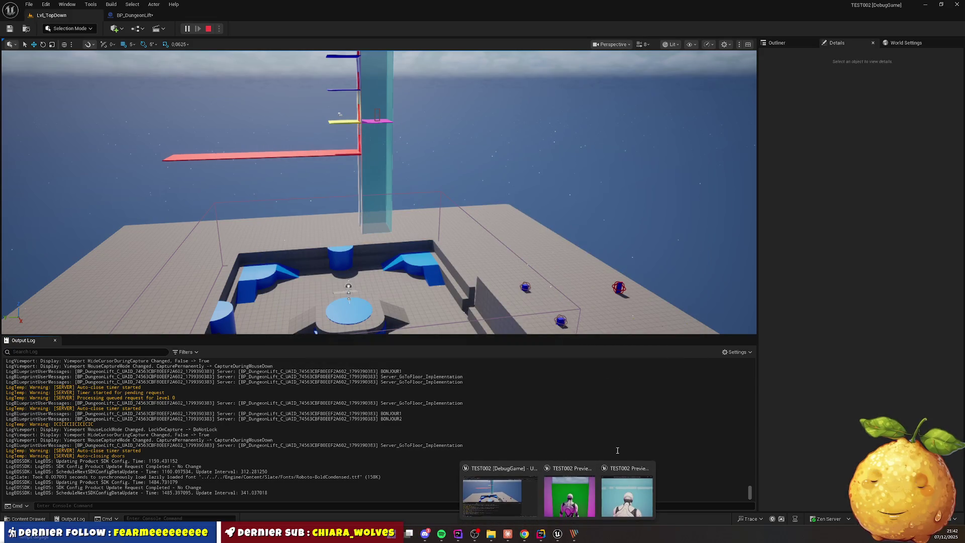
{"action": "left_click", "coordinate": [565, 495]}
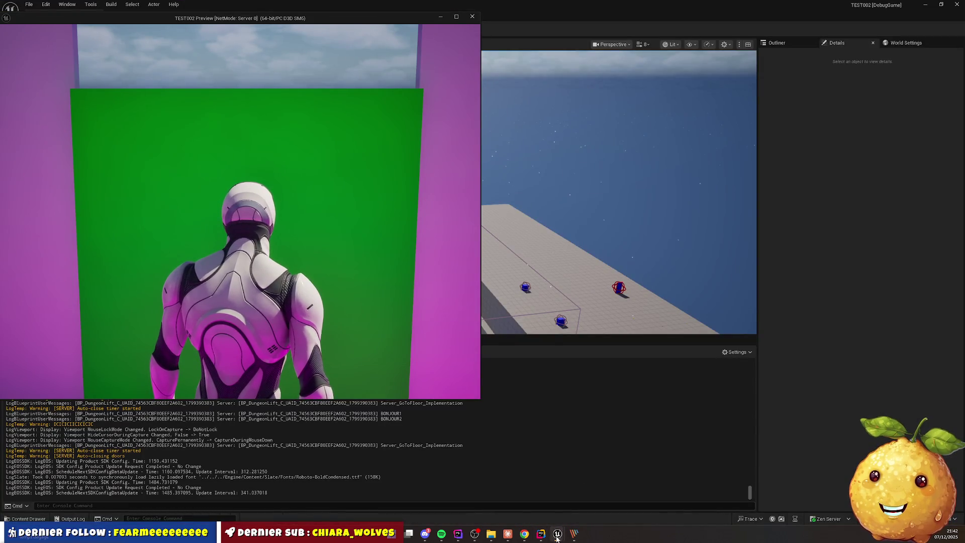
{"action": "left_click", "coordinate": [629, 495]}
{"action": "mouse_move", "coordinate": [635, 177]}
{"action": "left_mouse_down"}
{"action": "mouse_move", "coordinate": [823, 194]}
{"action": "mouse_move", "coordinate": [491, 13]}
{"action": "mouse_move", "coordinate": [806, 171]}
{"action": "mouse_move", "coordinate": [958, 171]}
{"action": "mouse_move", "coordinate": [949, 168]}
{"action": "left_mouse_up"}
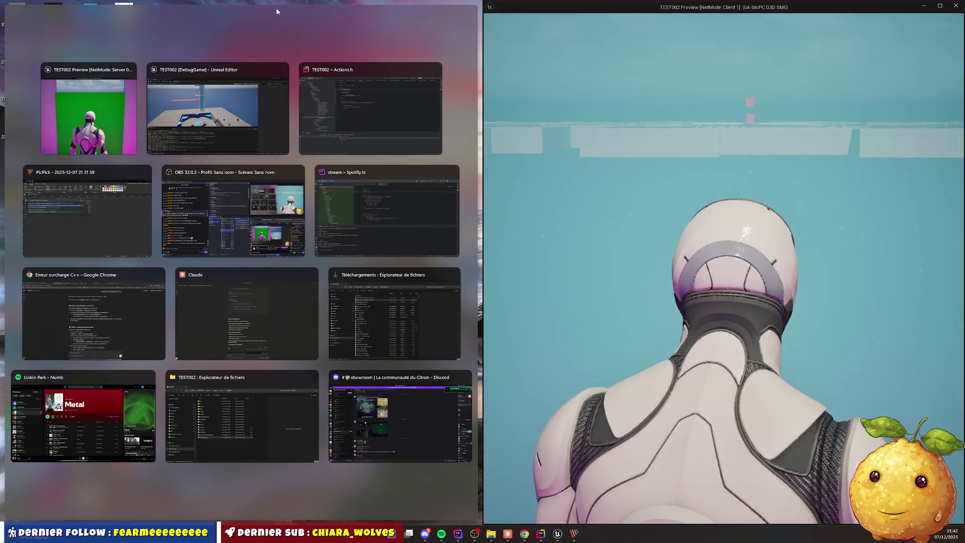
{"action": "left_click", "coordinate": [80, 100]}
Walk the server character toward the lift, then send the lift to floor 1 from the client's panel
{"action": "left_click", "coordinate": [361, 209]}
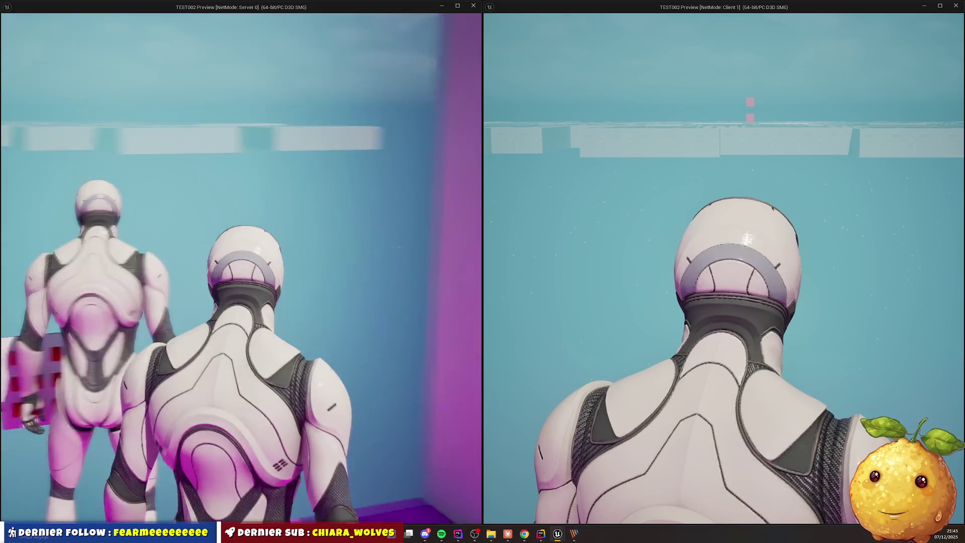
{"action": "key", "text": "w"}
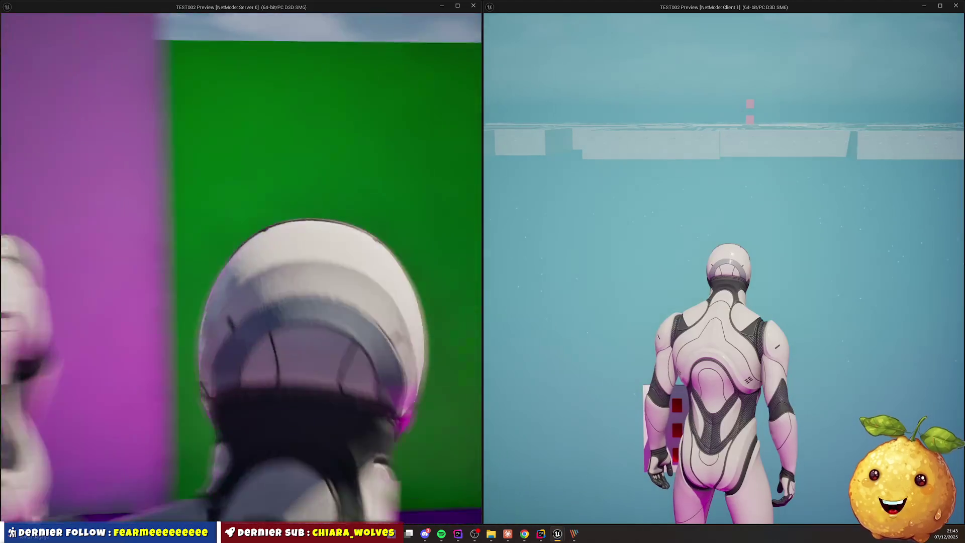
{"action": "key", "text": "e"}
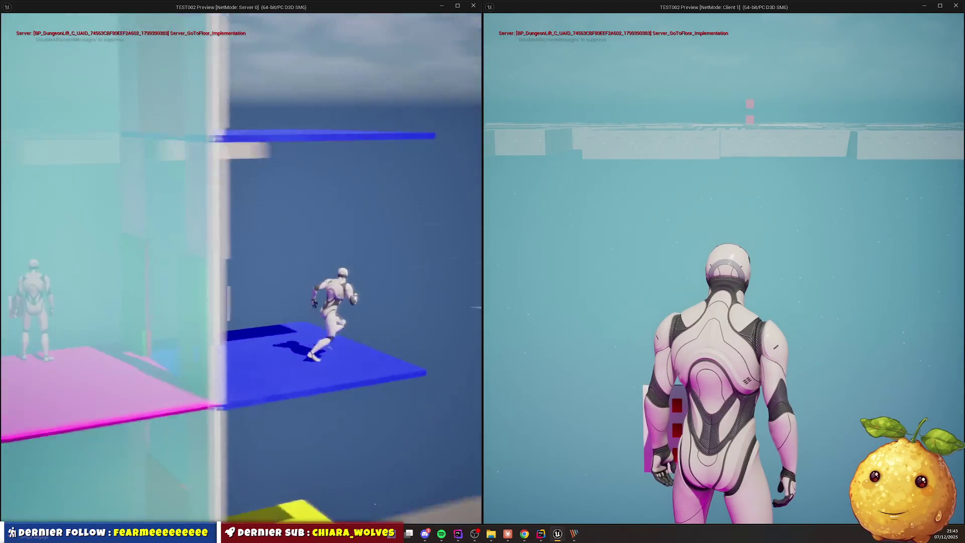
{"action": "key", "text": "super"}
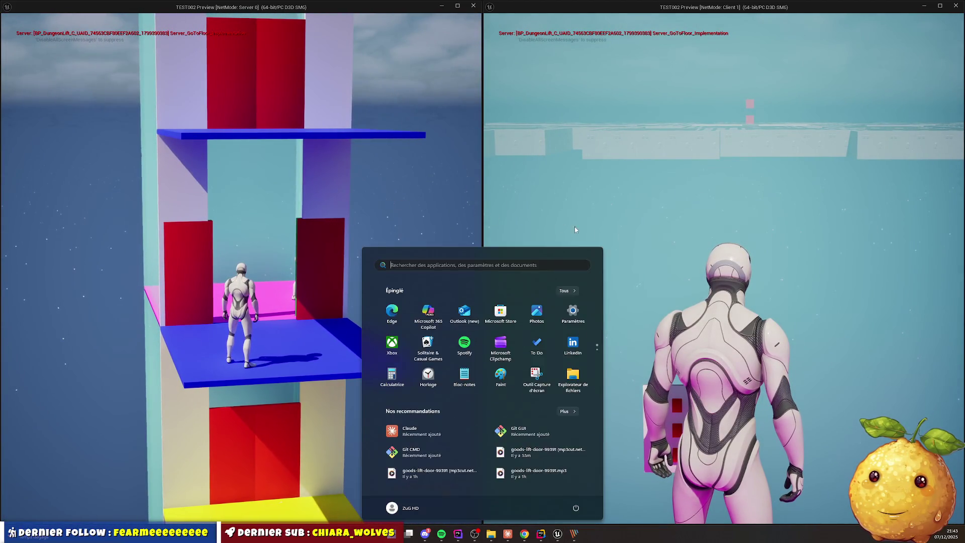
{"action": "left_click", "coordinate": [575, 227]}
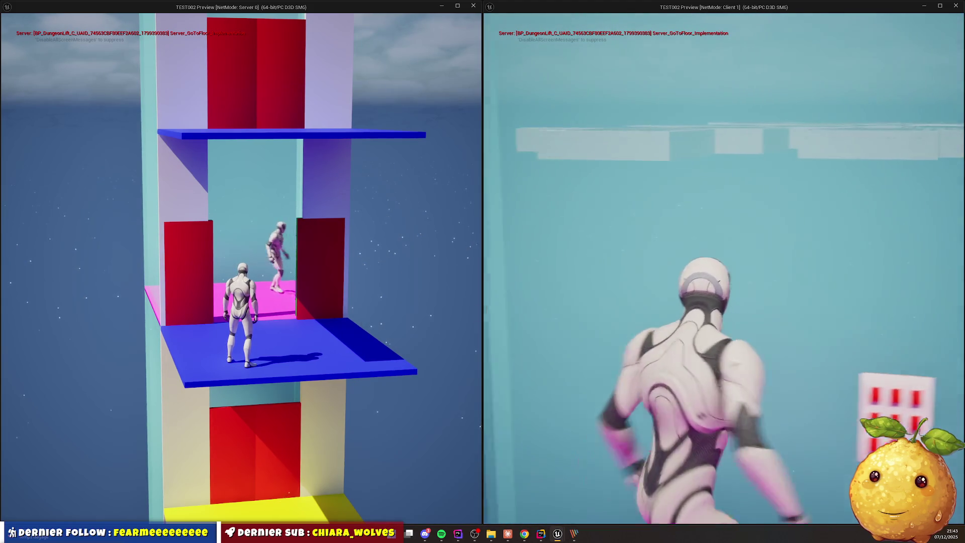
{"action": "key", "text": "e"}
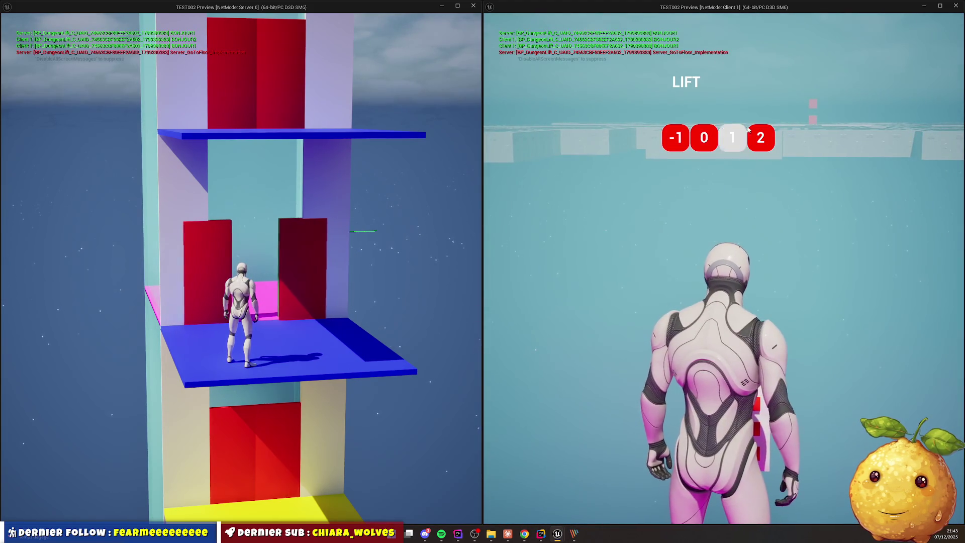
{"action": "left_click", "coordinate": [732, 138]}
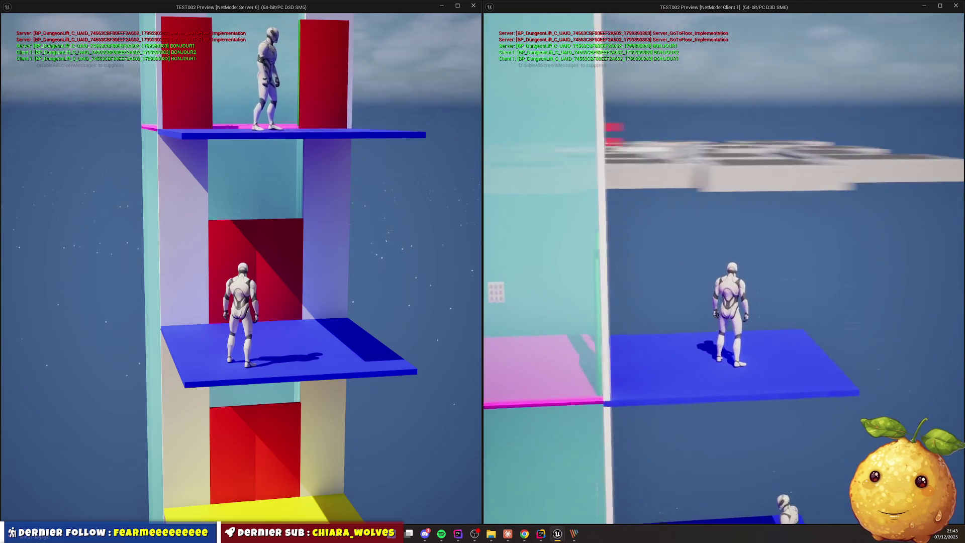
Send the lift to floor -1 from the server's floor panel
{"action": "key", "text": "super"}
{"action": "left_click", "coordinate": [310, 321]}
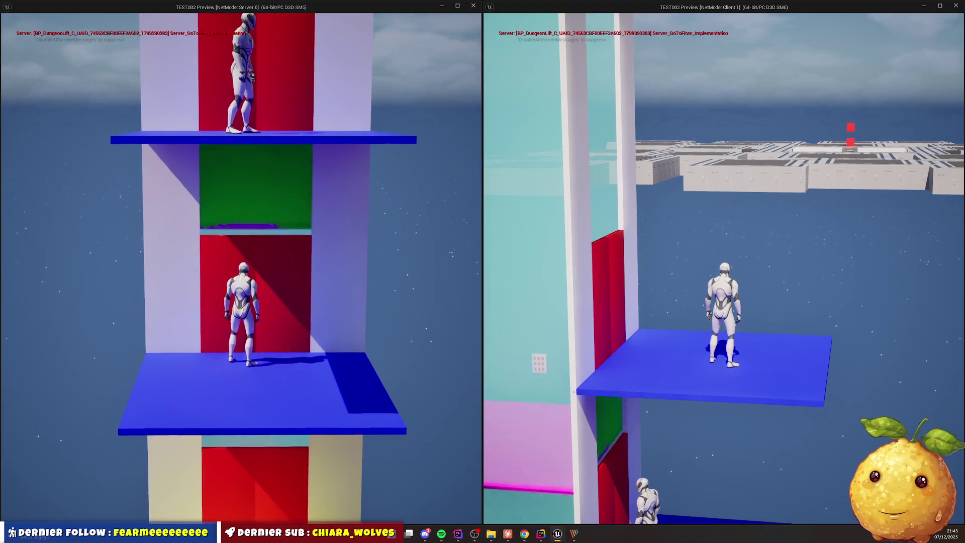
{"action": "key", "text": "w"}
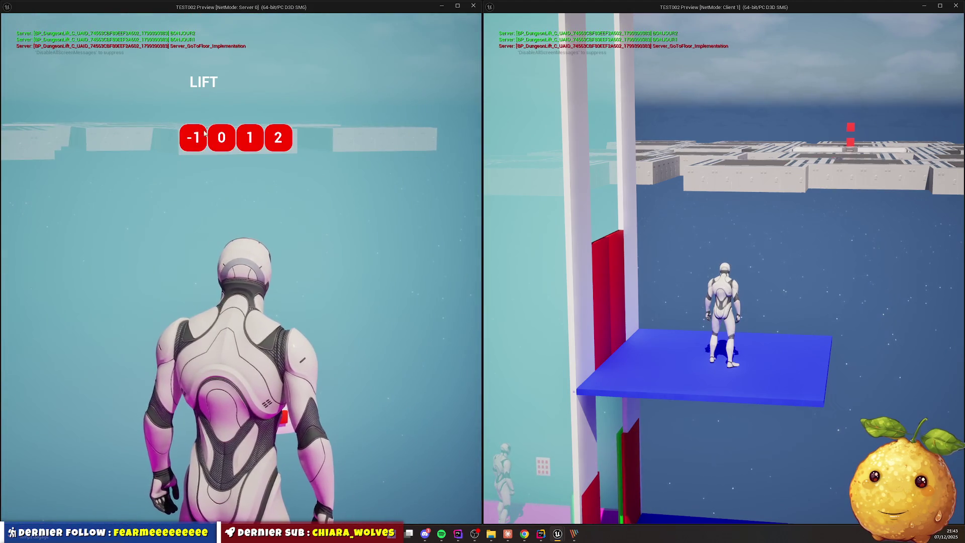
{"action": "left_click", "coordinate": [278, 138]}
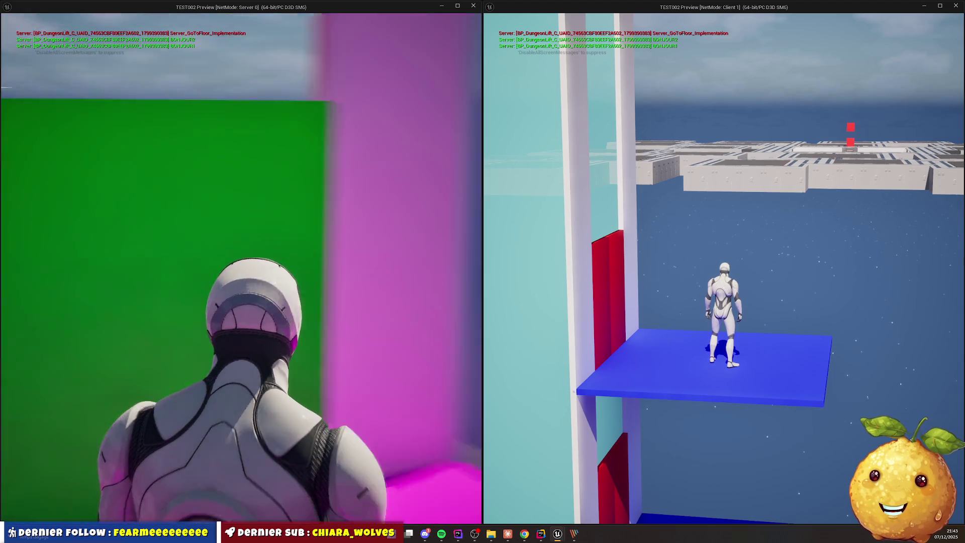
Run the server character along the red walkway into the lift and send it to another floor
{"action": "key", "text": "w"}
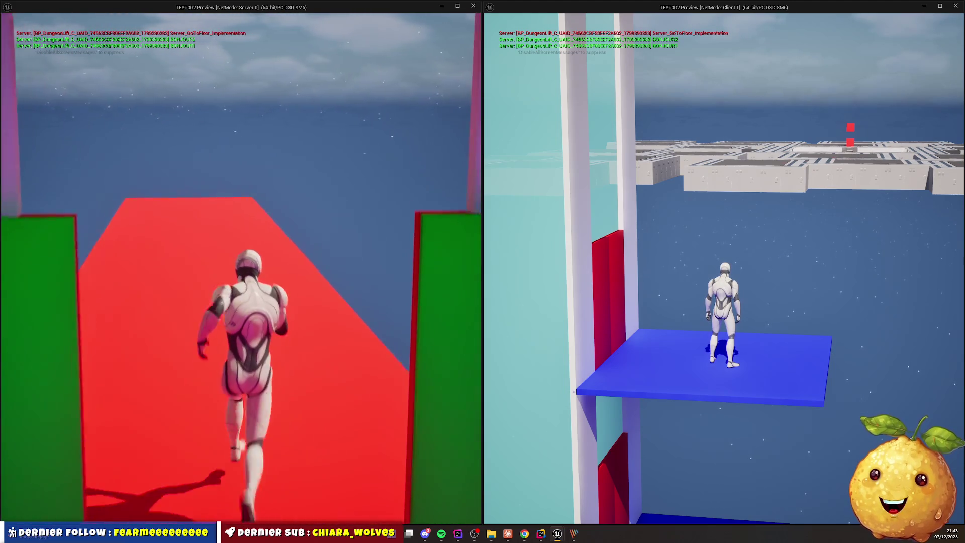
{"action": "key", "text": "w"}
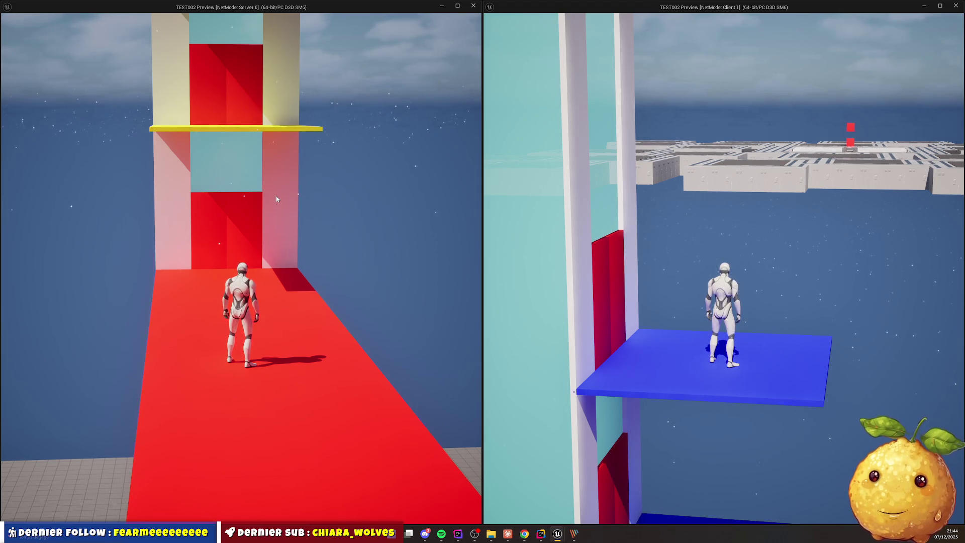
{"action": "left_click", "coordinate": [320, 246]}
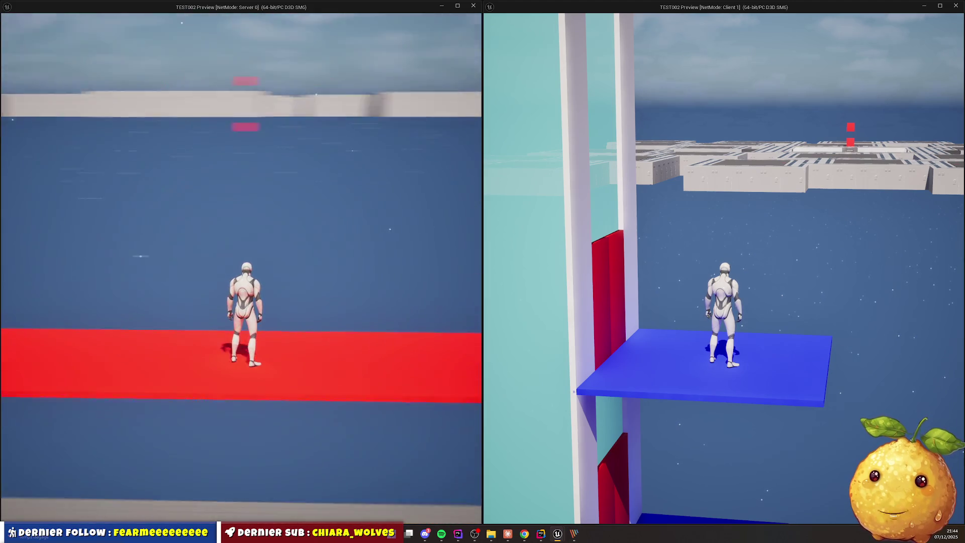
{"action": "key", "text": "w"}
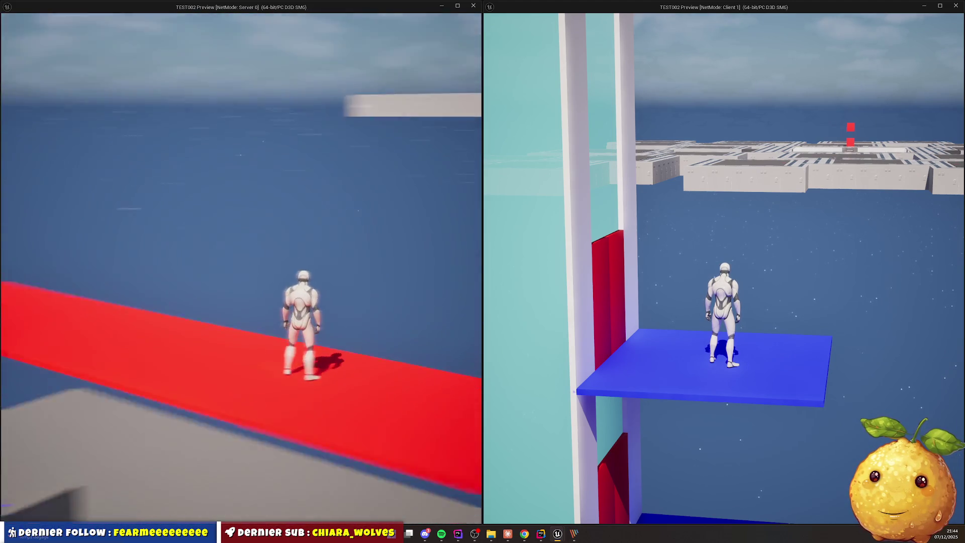
{"action": "key", "text": "w"}
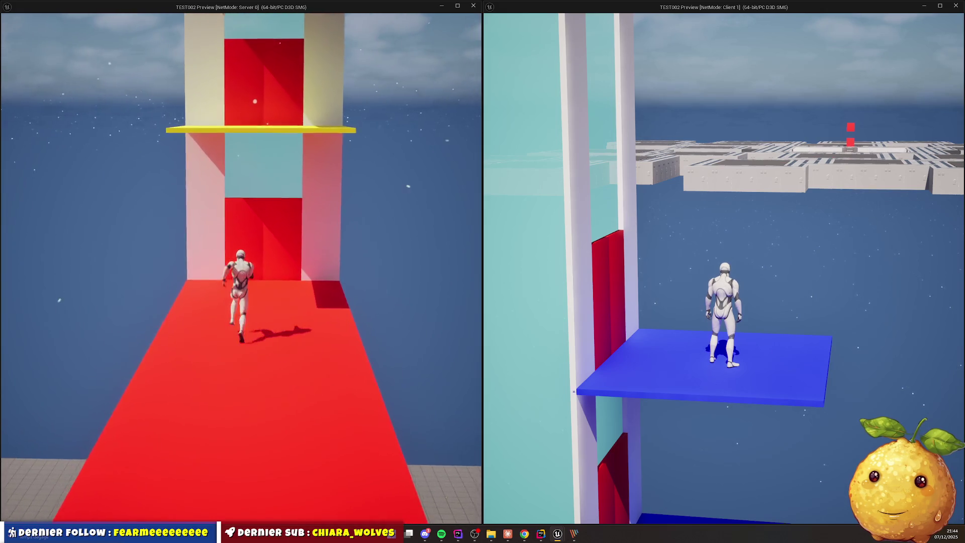
{"action": "key", "text": "w"}
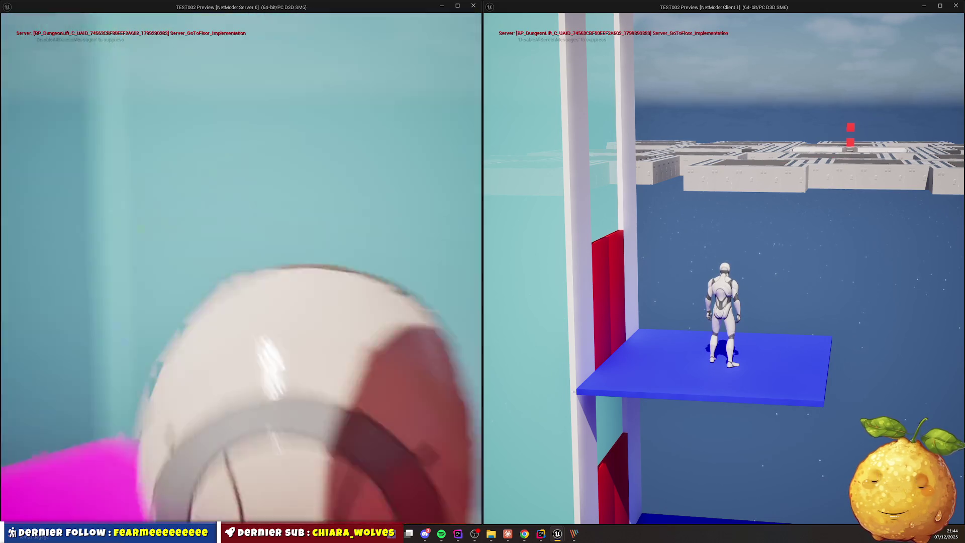
{"action": "key", "text": "w"}
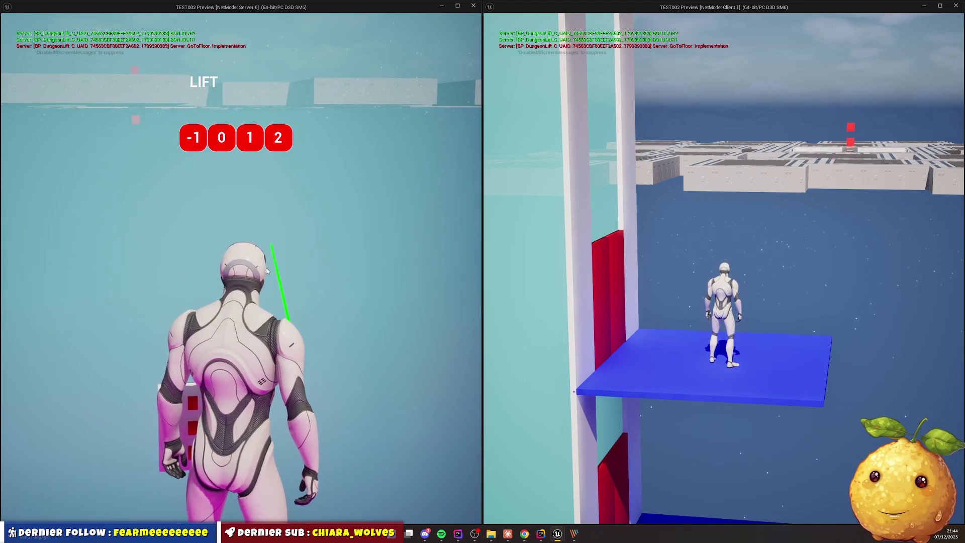
{"action": "left_click", "coordinate": [253, 146]}
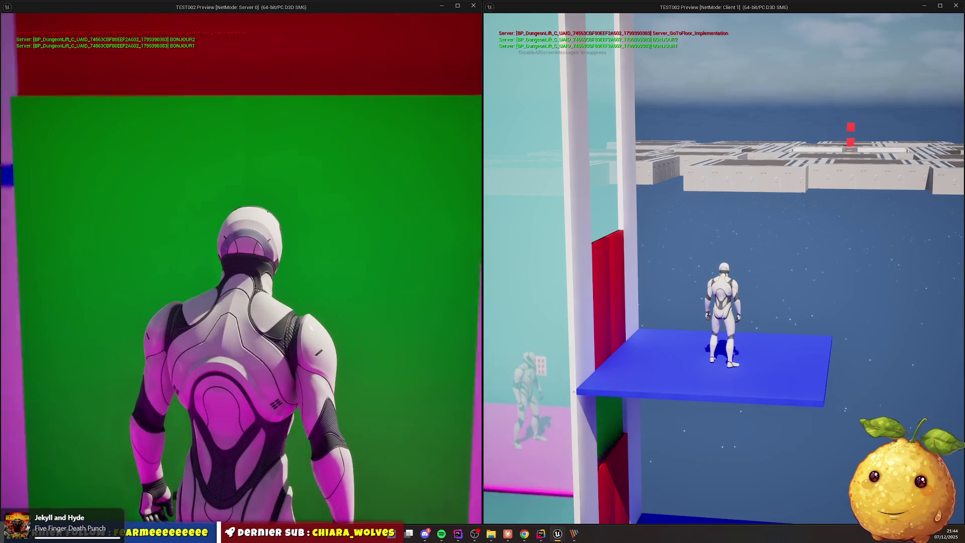
Walk the server character off the blue platform down onto the red walkway
{"action": "key", "text": "w"}
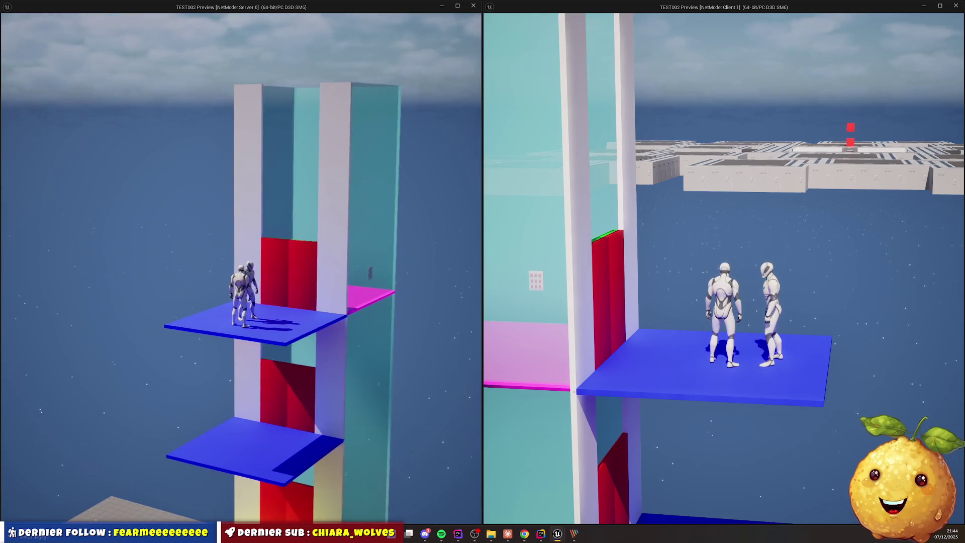
{"action": "key", "text": "w"}
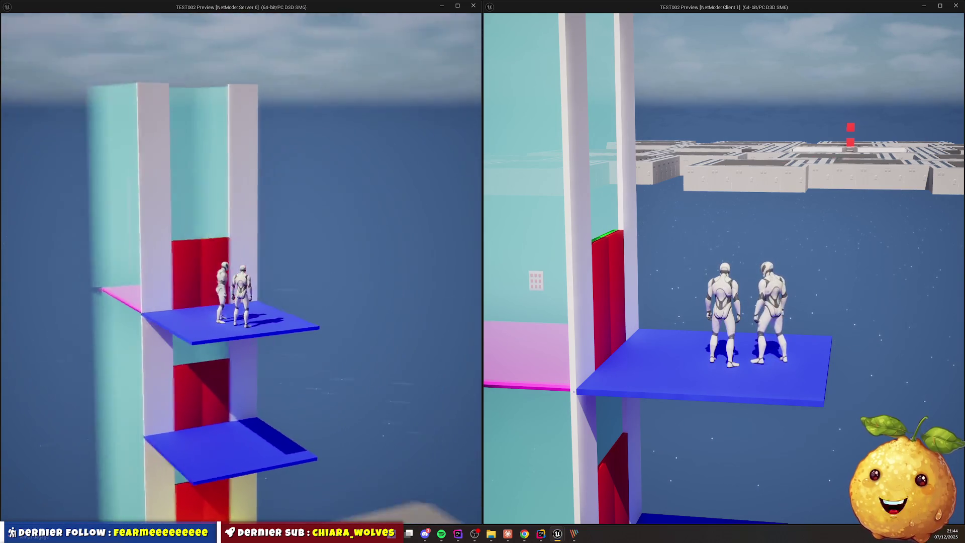
{"action": "key", "text": "w"}
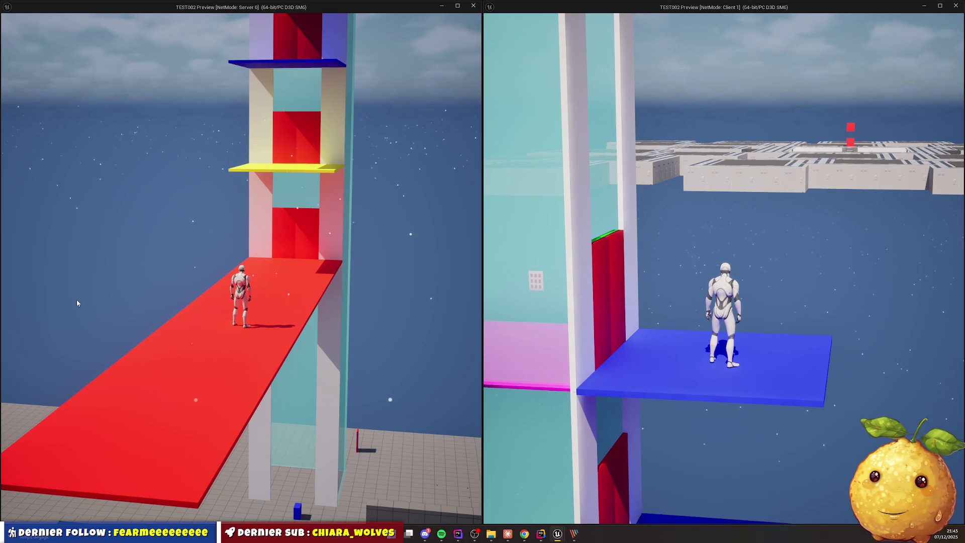
{"action": "key", "text": "super"}
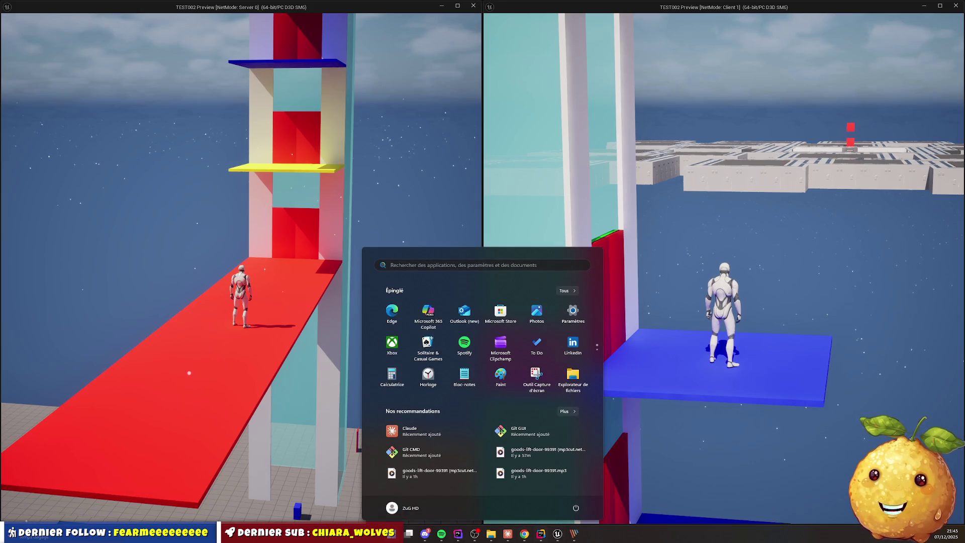
{"action": "left_click", "coordinate": [542, 539]}
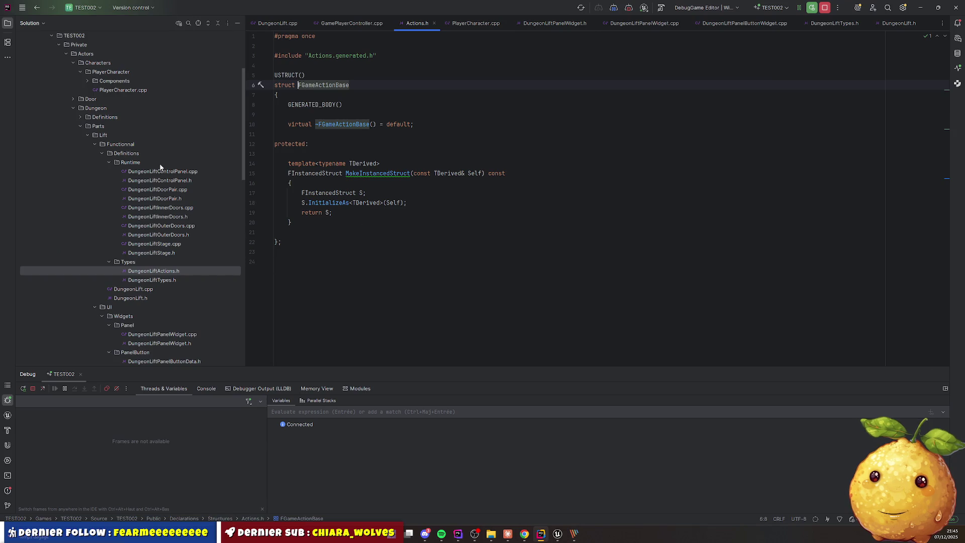
Open DungeonLiftControlPanel.h from Lift > Functional > Definitions > Runtime in the Solution tree
{"action": "left_click", "coordinate": [176, 181]}
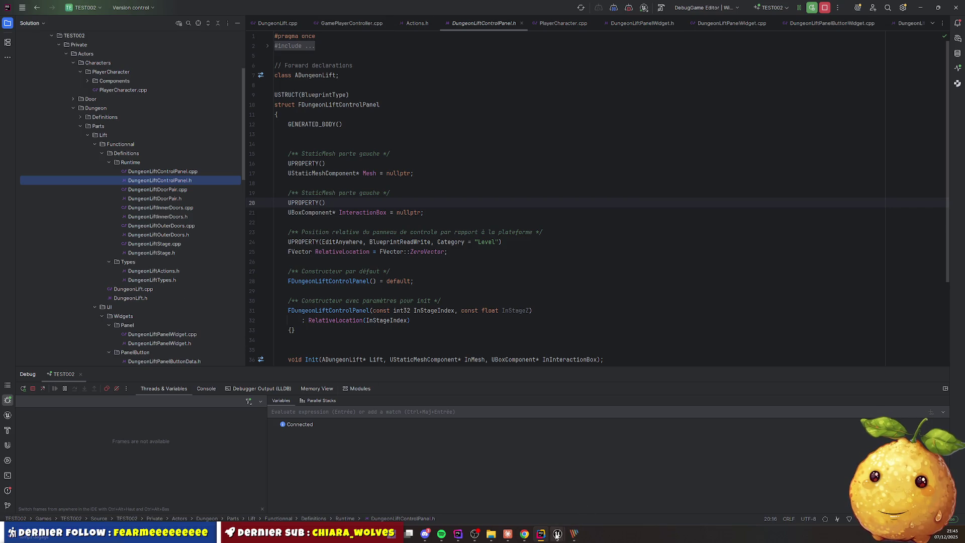
Bring both game previews back and walk the client character into the lift
{"action": "mouse_move", "coordinate": [558, 535]}
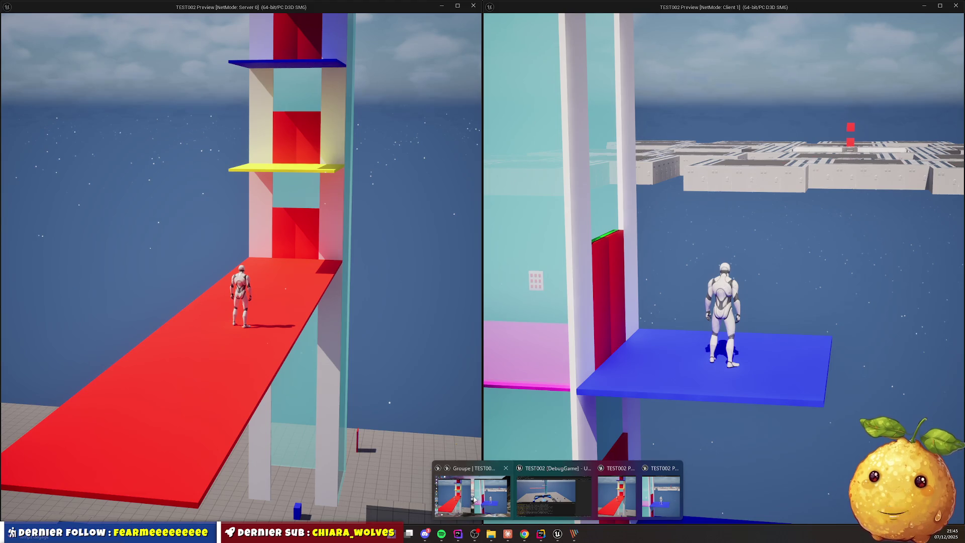
{"action": "left_click", "coordinate": [475, 500]}
{"action": "key", "text": "w"}
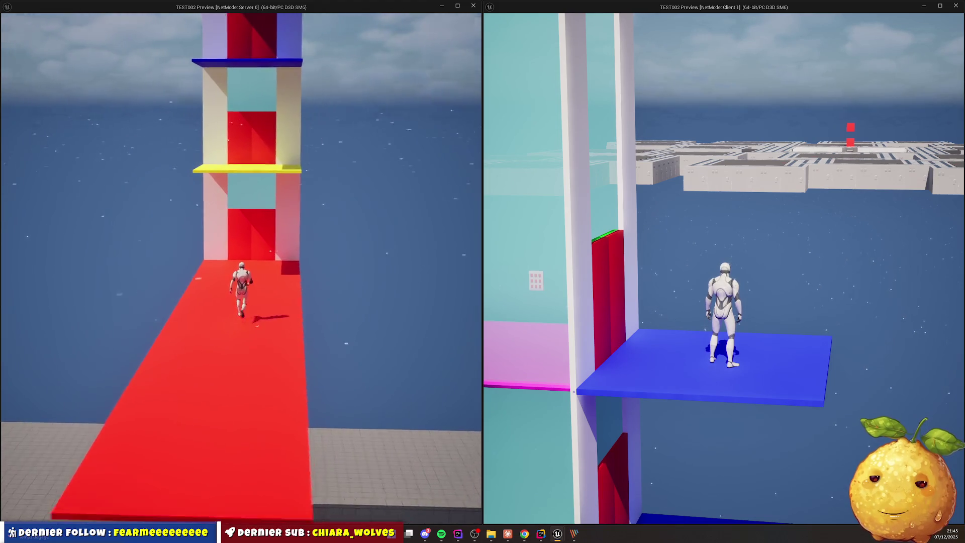
{"action": "key", "text": "super"}
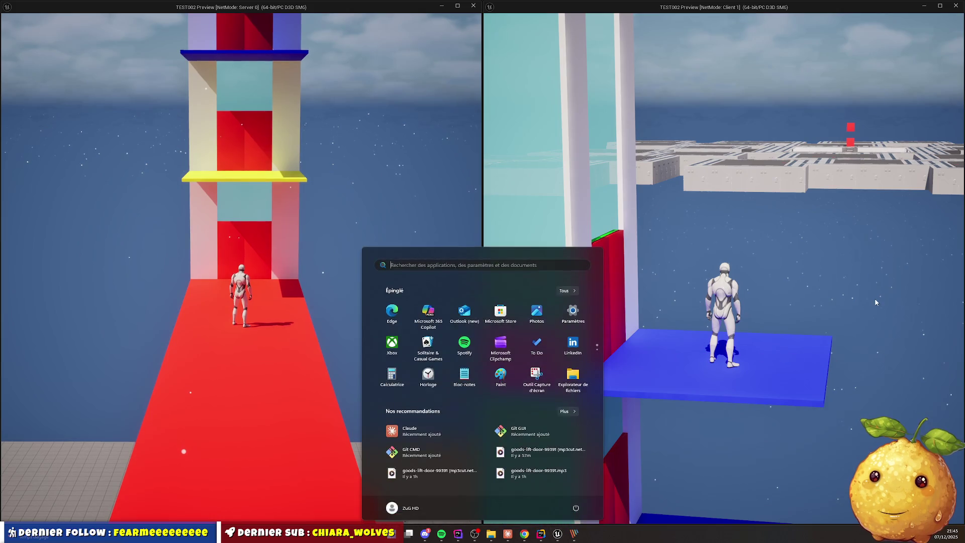
{"action": "left_click", "coordinate": [876, 302]}
{"action": "key", "text": "w"}
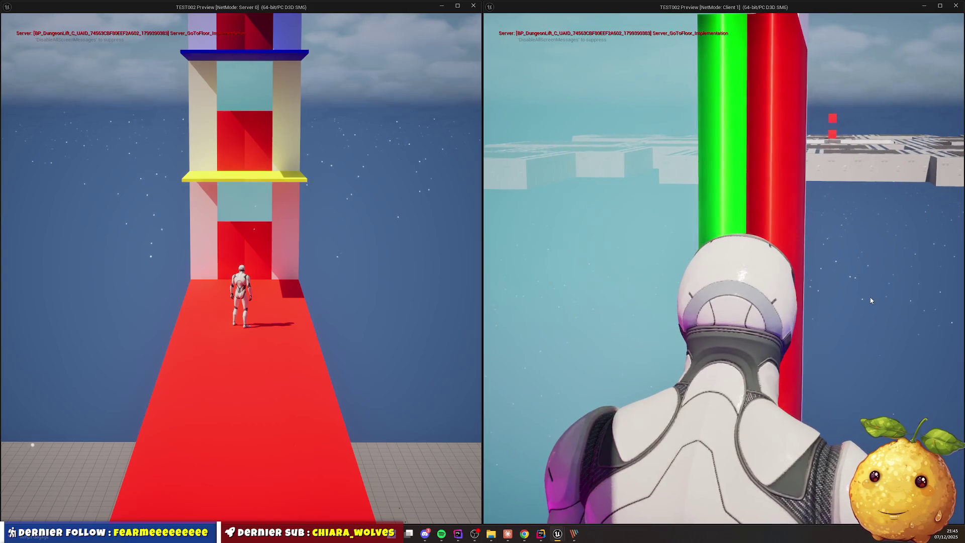
{"action": "key", "text": "super"}
{"action": "key", "text": "super"}
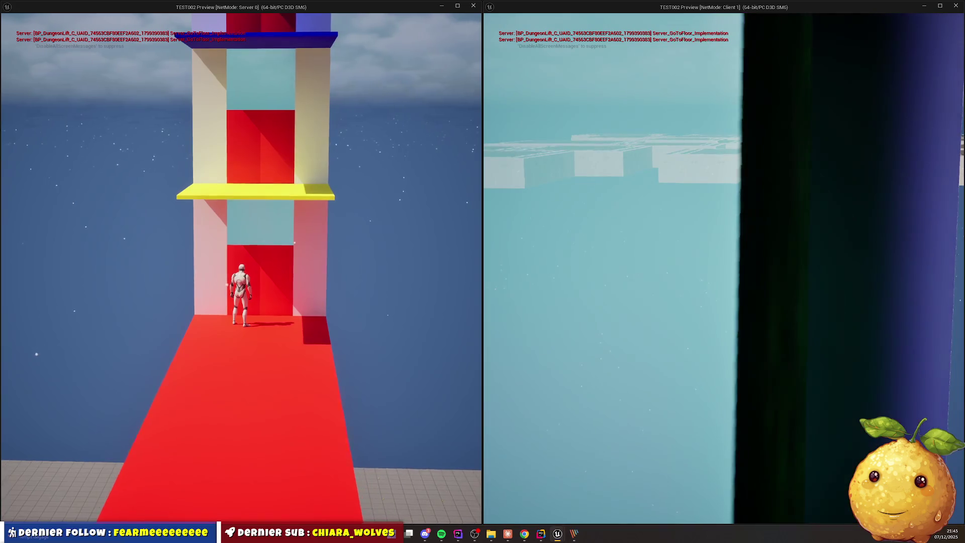
{"action": "key", "text": "super"}
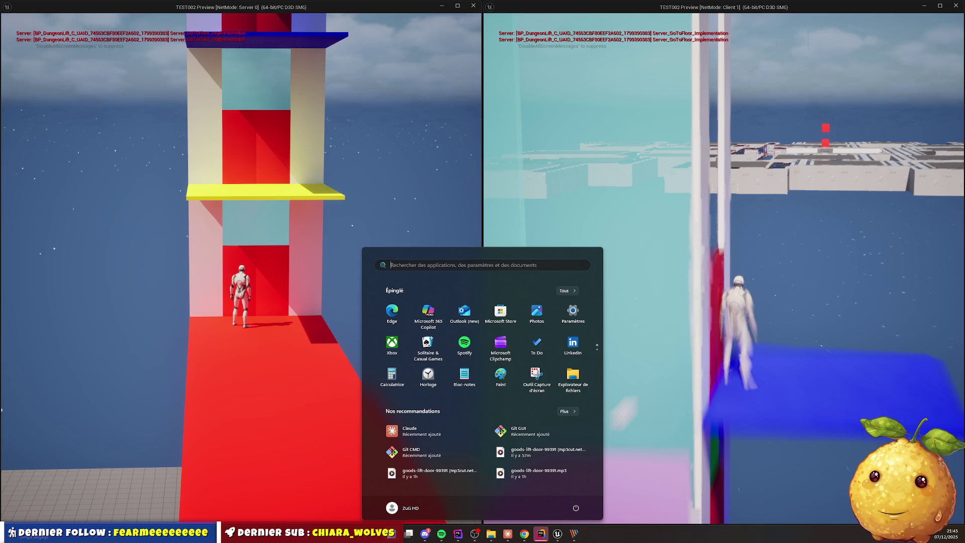
{"action": "left_click", "coordinate": [704, 389]}
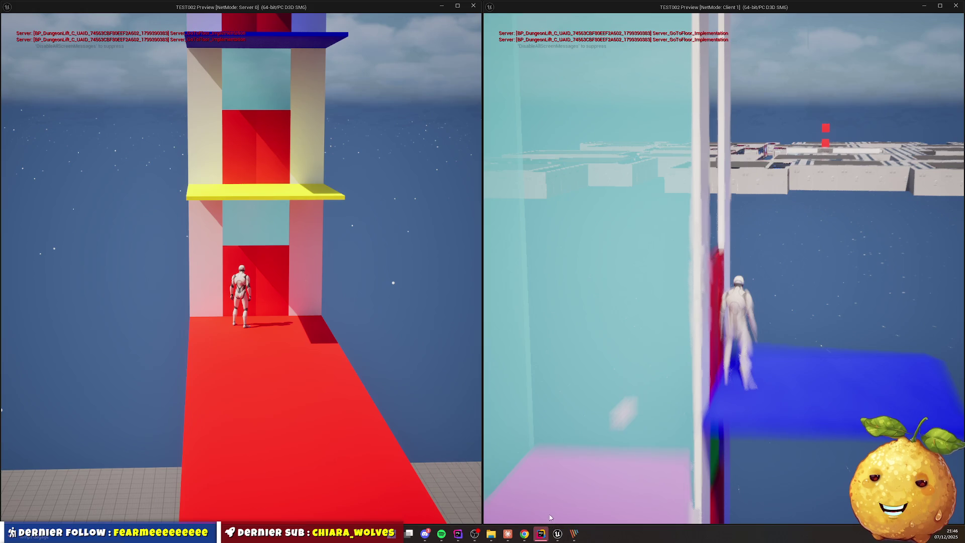
Resume the game from the Rider breakpoint and return to the client and server previews
{"action": "key", "text": "alt+Tab"}
{"action": "key", "text": "alt+Tab"}
{"action": "key", "text": "alt+Tab"}
{"action": "key", "text": "alt+Tab"}
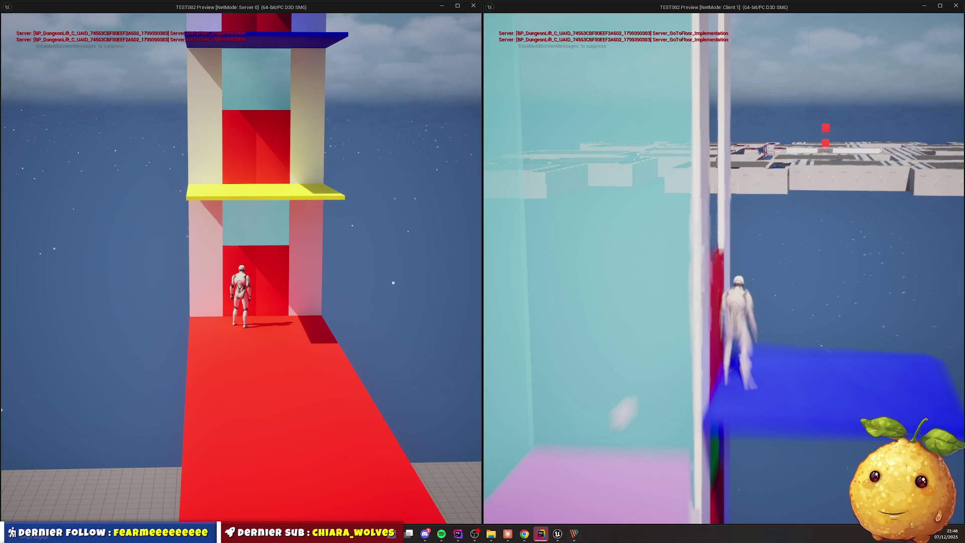
{"action": "left_click", "coordinate": [543, 532]}
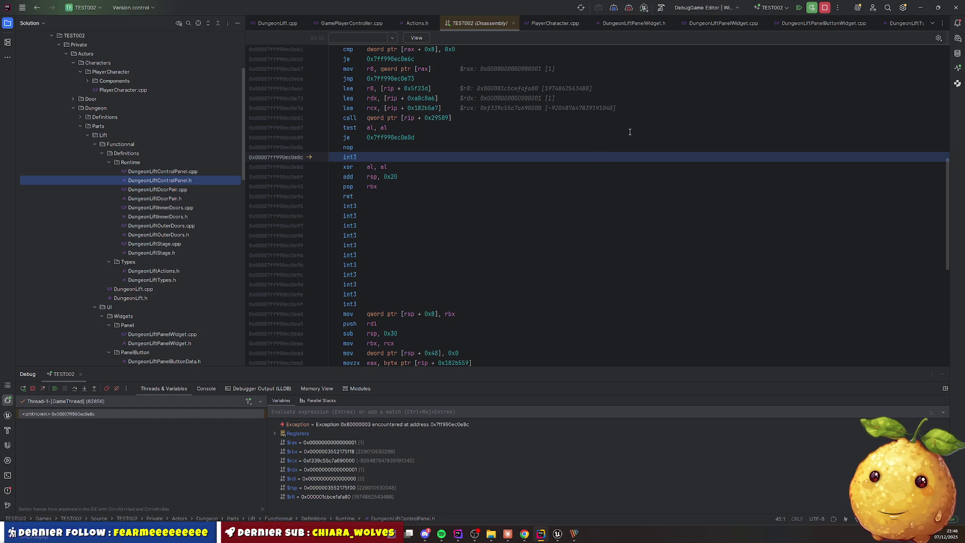
{"action": "left_click", "coordinate": [55, 389]}
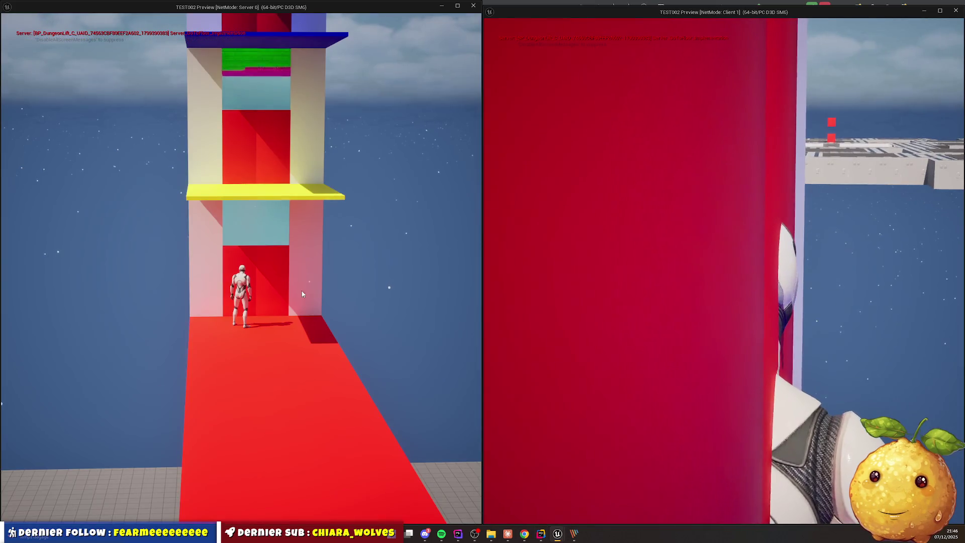
{"action": "left_click", "coordinate": [639, 274]}
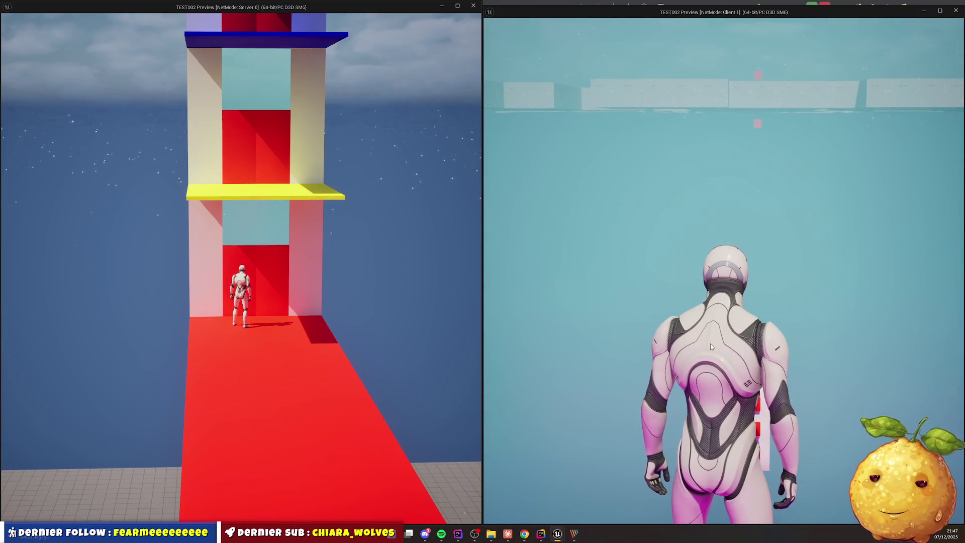
{"action": "key", "text": "super"}
{"action": "left_click", "coordinate": [331, 237]}
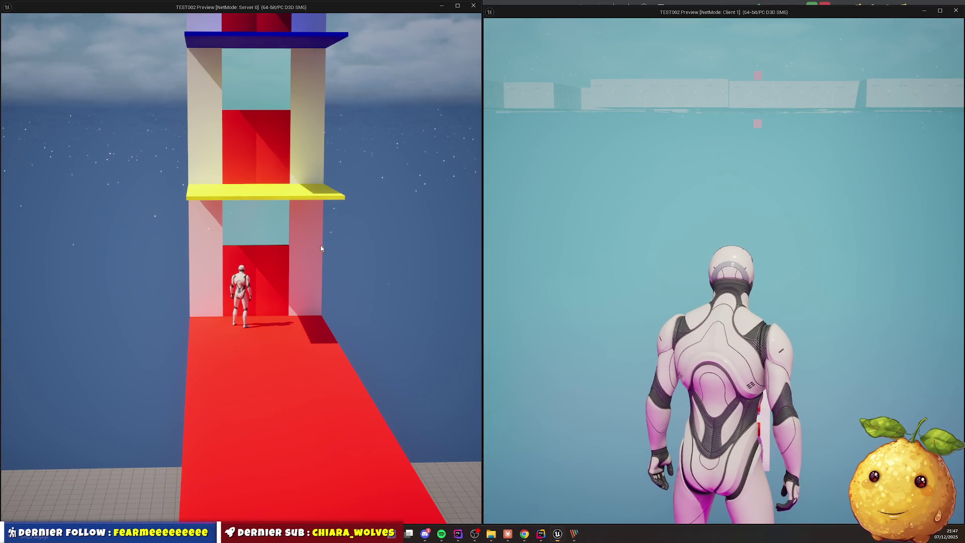
Walk the server character into the lift and send it to floor 0
{"action": "key", "text": "e"}
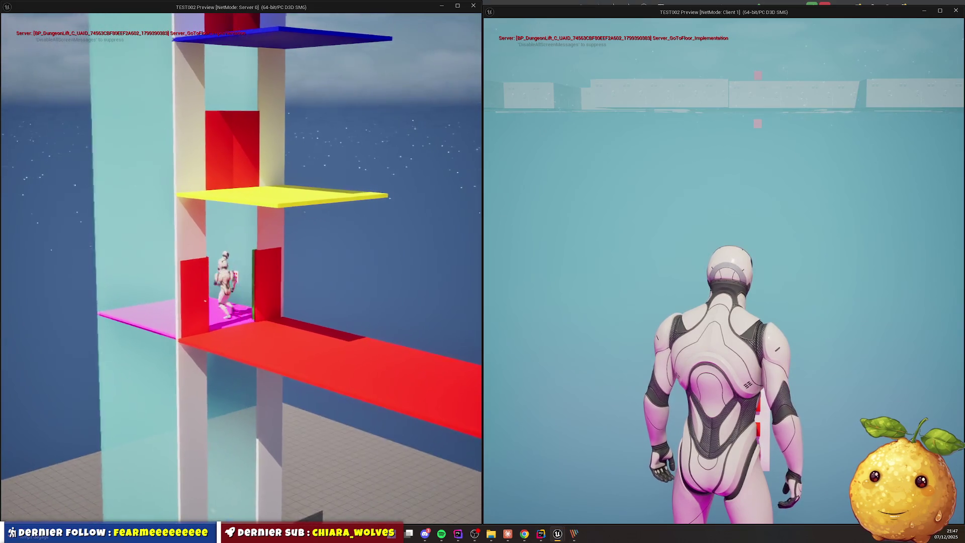
{"action": "key", "text": "e"}
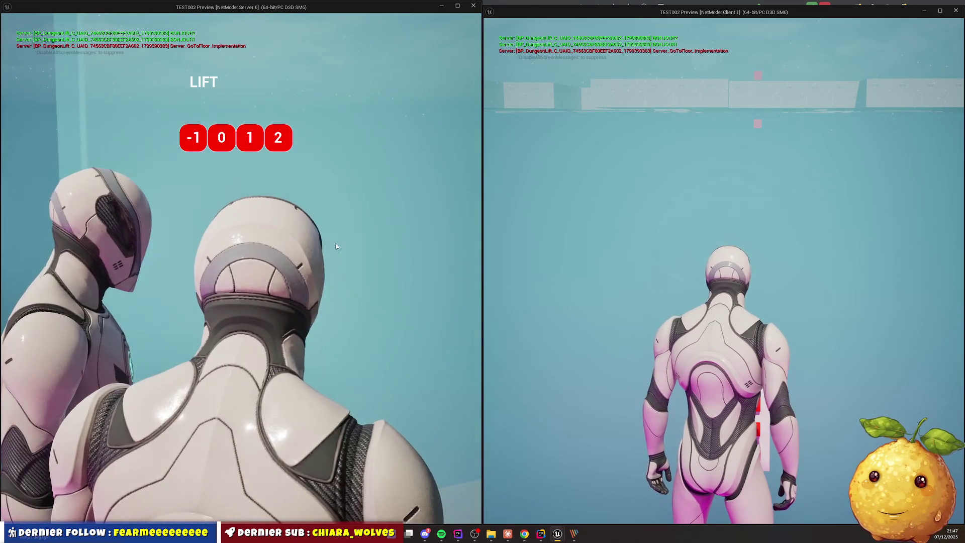
{"action": "left_click", "coordinate": [224, 138]}
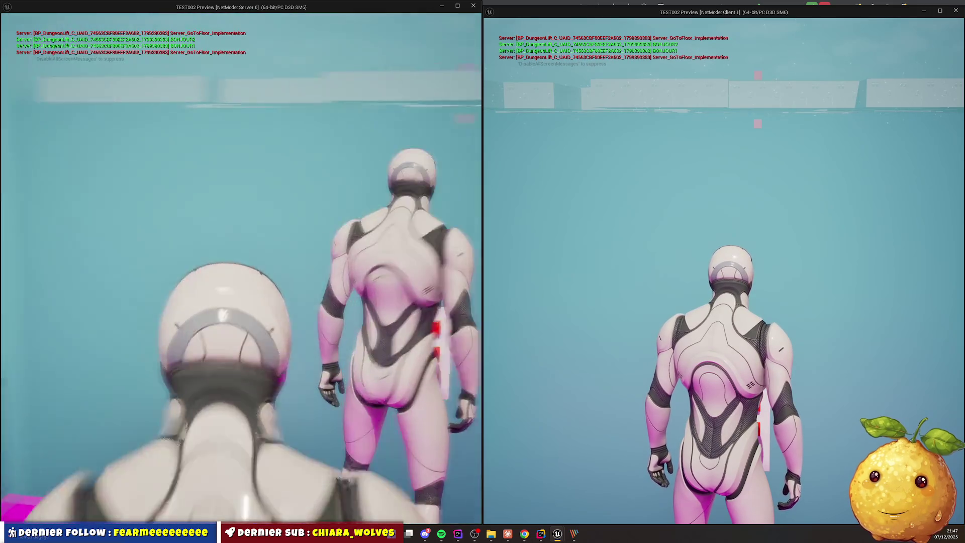
{"action": "key", "text": "super"}
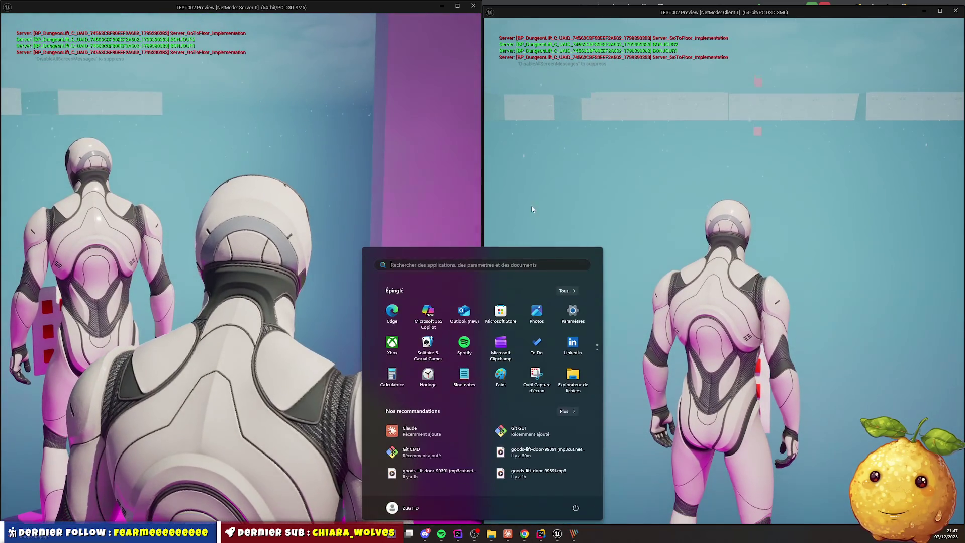
{"action": "key", "text": "super"}
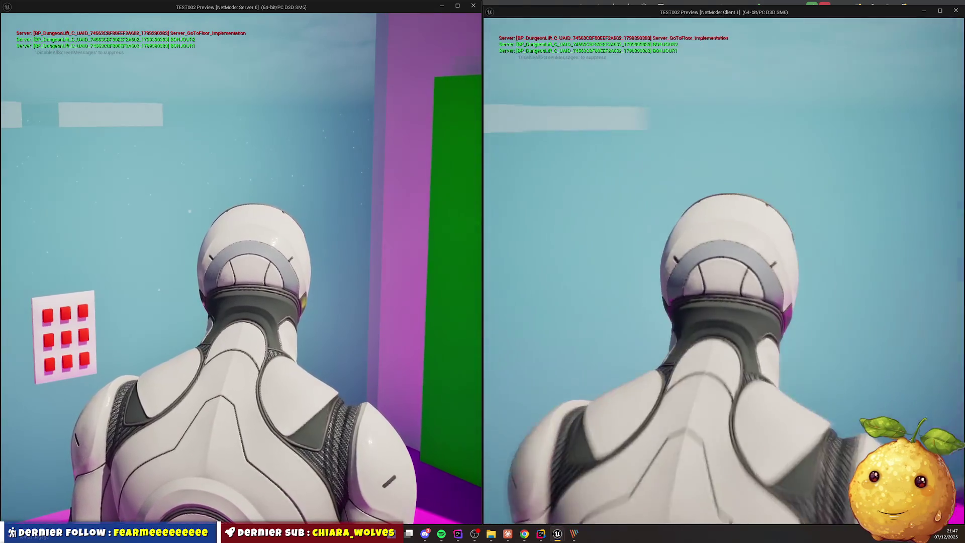
Walk the client character to the green lift door and interact with the lift
{"action": "key", "text": "e"}
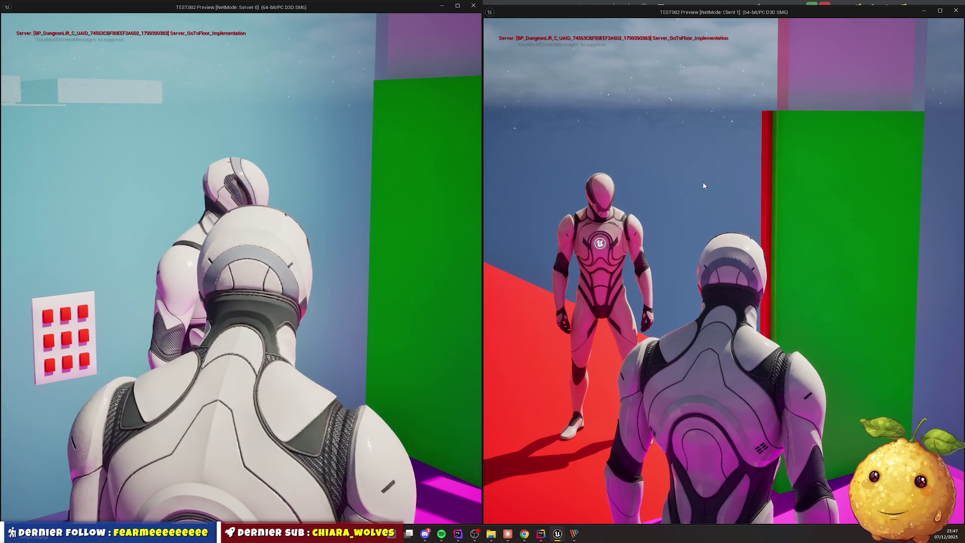
{"action": "left_click", "coordinate": [710, 170]}
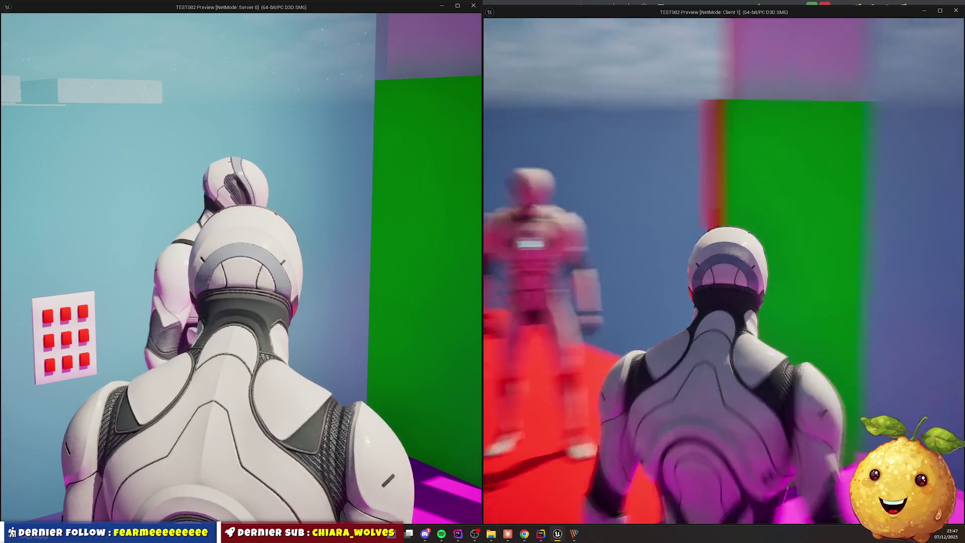
{"action": "key", "text": "w"}
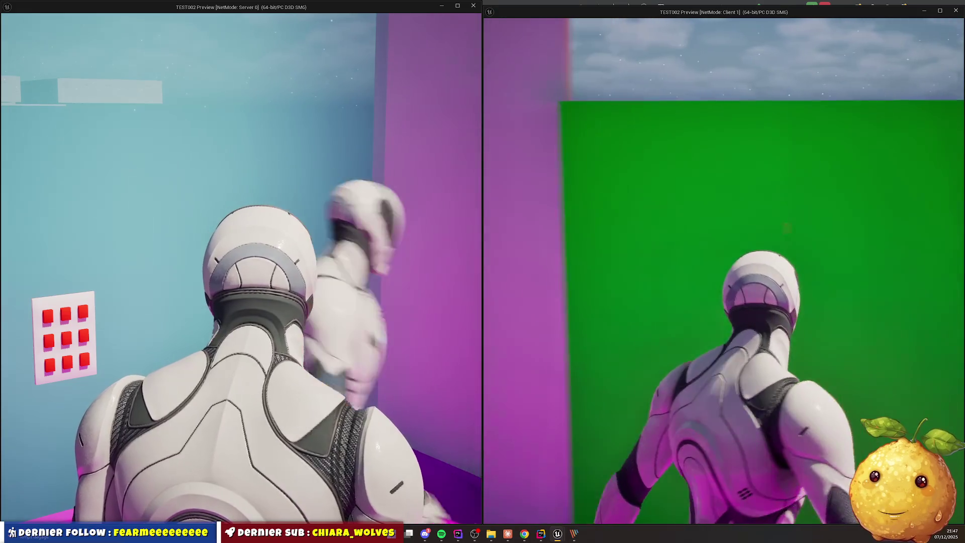
{"action": "key", "text": "e"}
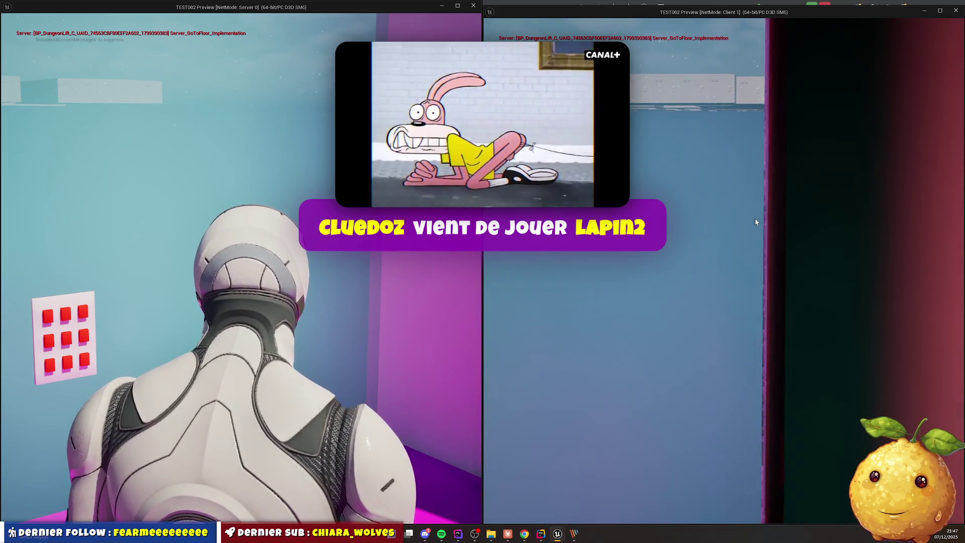
{"action": "left_click", "coordinate": [756, 222]}
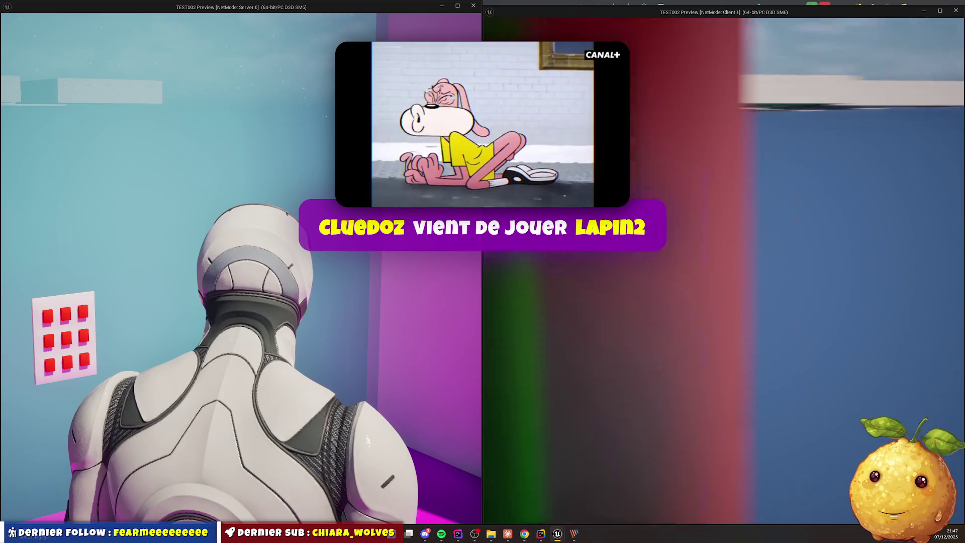
{"action": "key", "text": "e"}
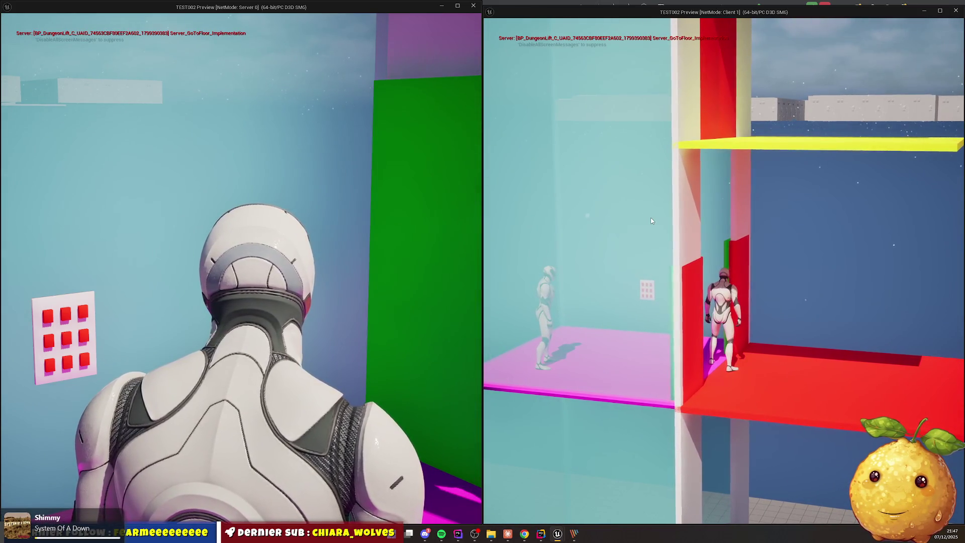
Send the lift to floor 1 from the server's panel and inspect the halted Rider debugger
{"action": "key", "text": "super"}
{"action": "key", "text": "super"}
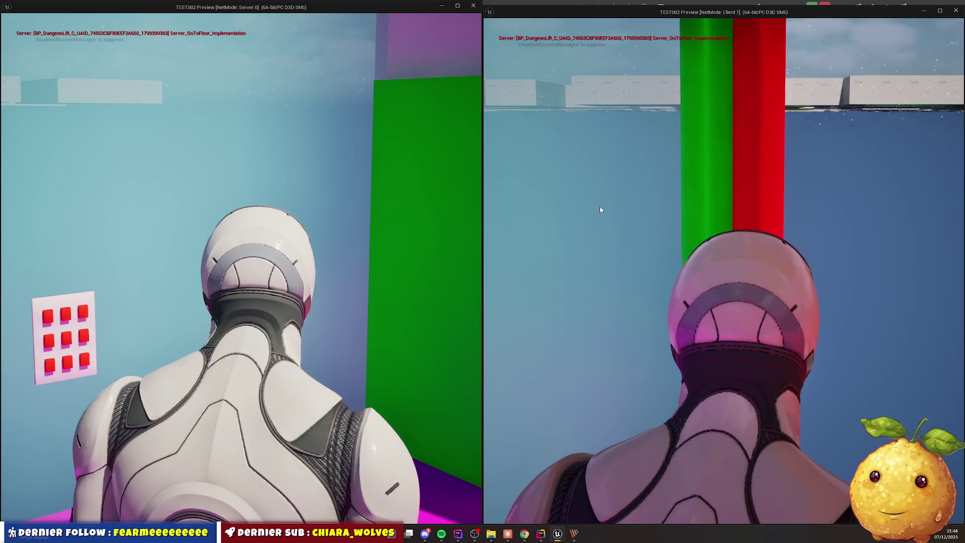
{"action": "key", "text": "super"}
{"action": "key", "text": "Escape"}
{"action": "key", "text": "e"}
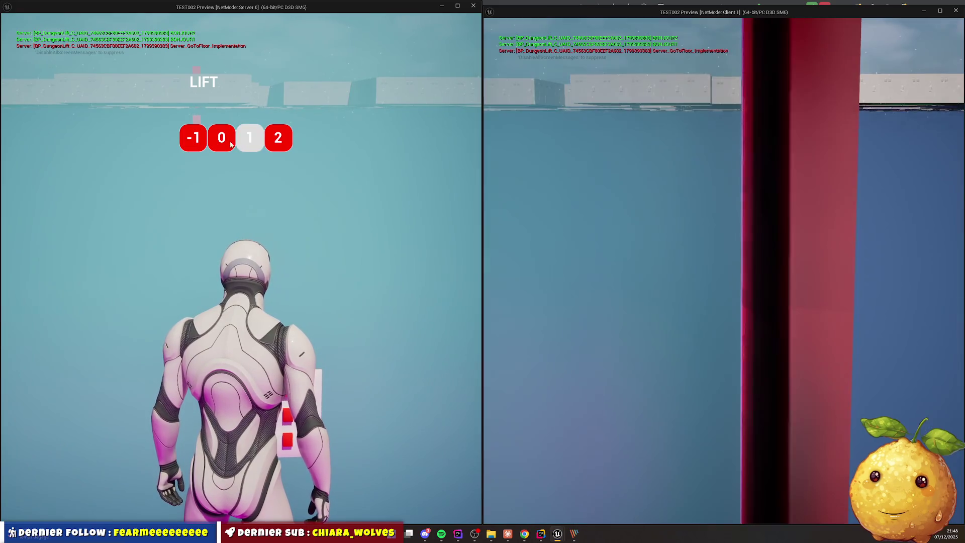
{"action": "left_click", "coordinate": [250, 138]}
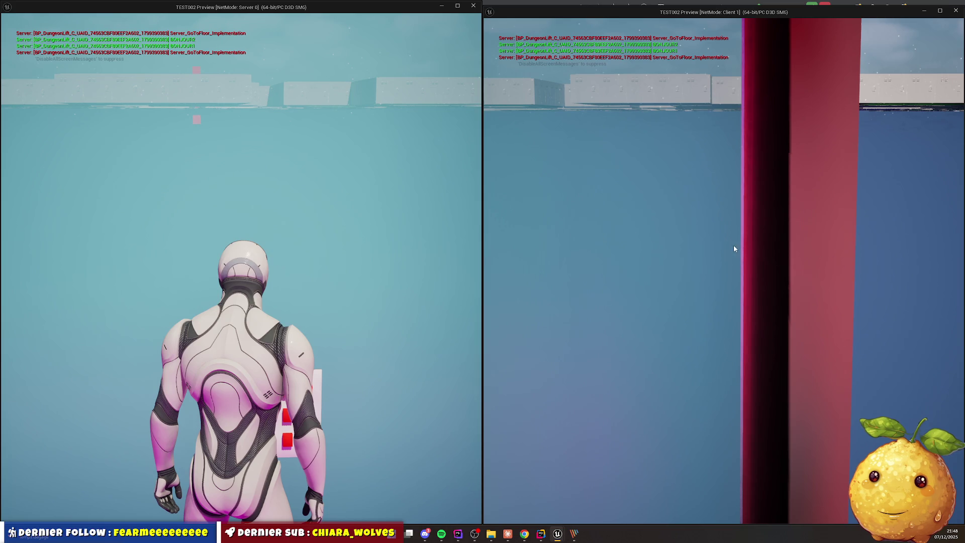
{"action": "left_click", "coordinate": [541, 534]}
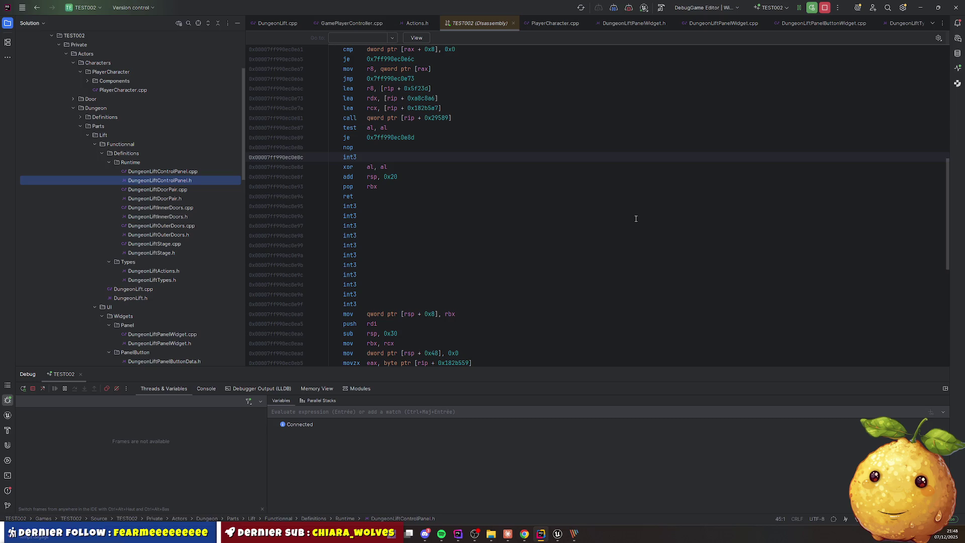
{"action": "left_click", "coordinate": [589, 186]}
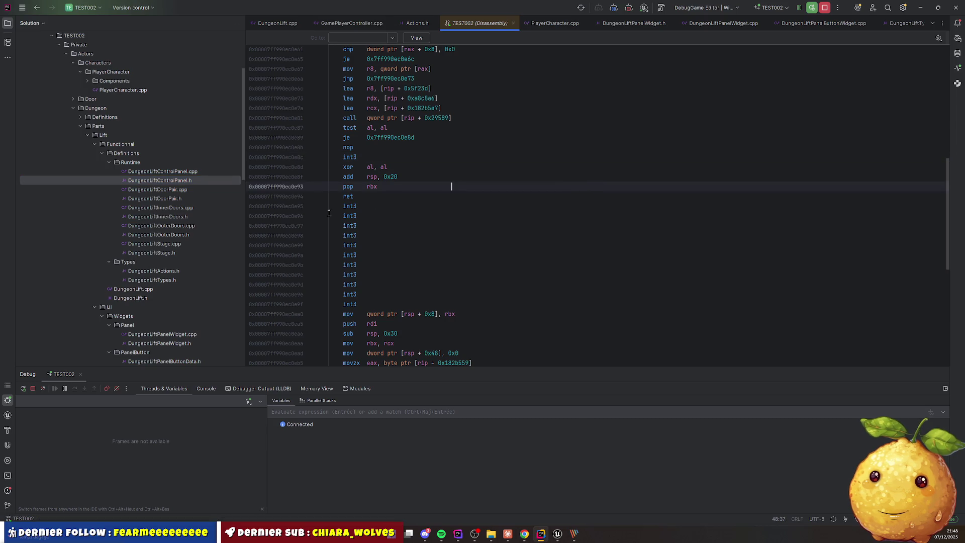
Stop debugging, relaunch TEST002.uproject, and return to GamePlayerController.cpp in Rider
{"action": "left_click", "coordinate": [34, 390]}
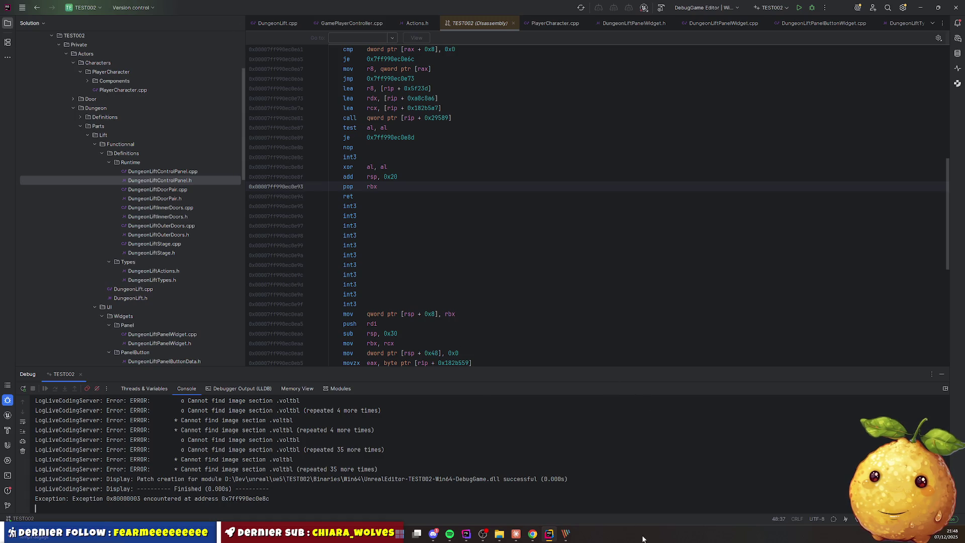
{"action": "mouse_move", "coordinate": [501, 535]}
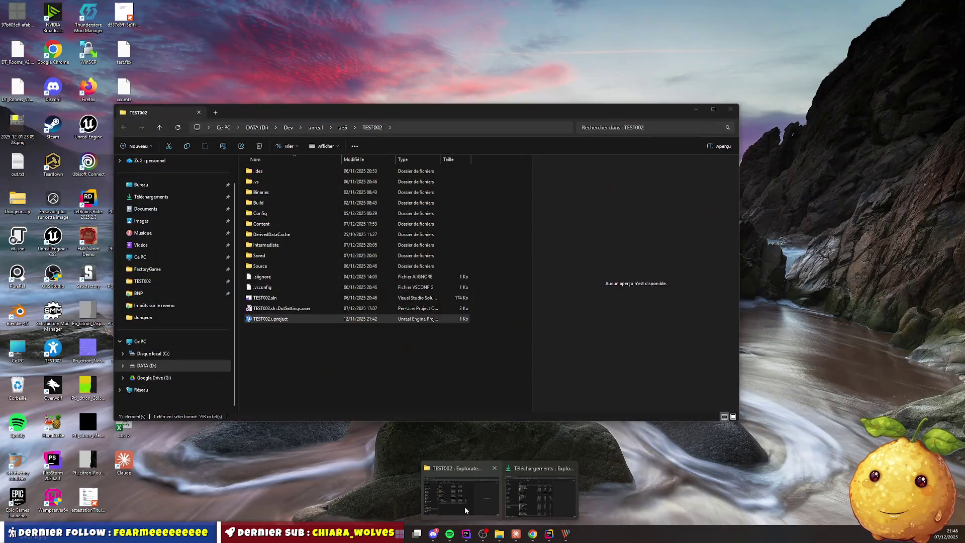
{"action": "left_click", "coordinate": [465, 506]}
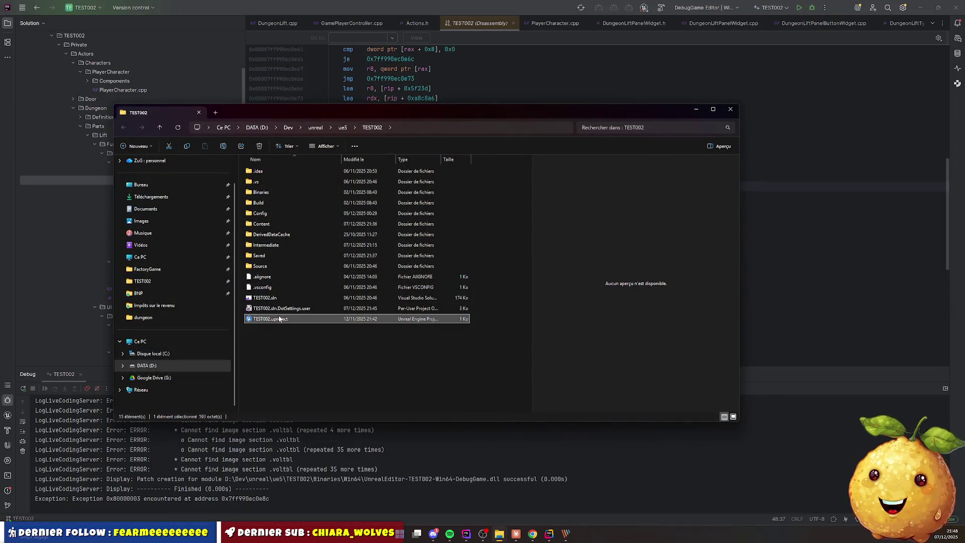
{"action": "double_click", "coordinate": [280, 319]}
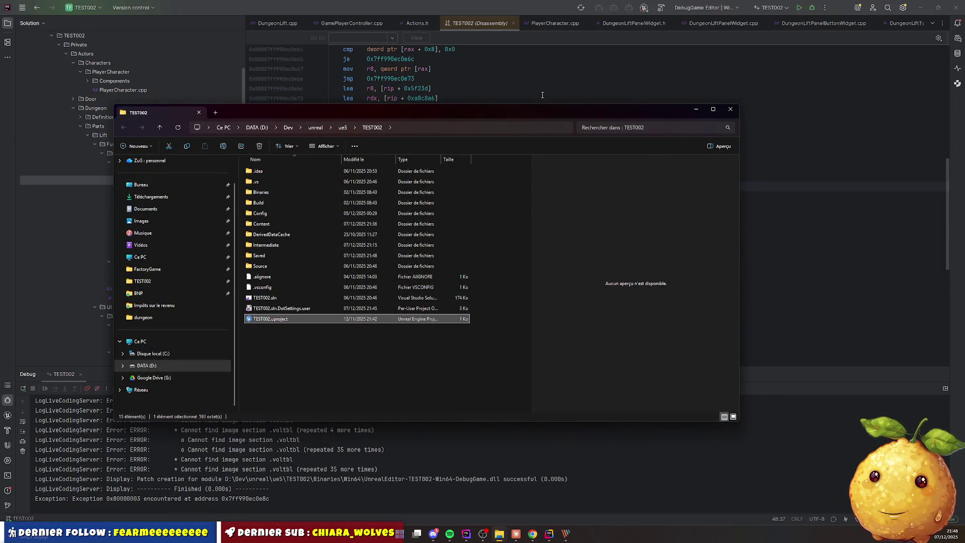
{"action": "left_click", "coordinate": [388, 39]}
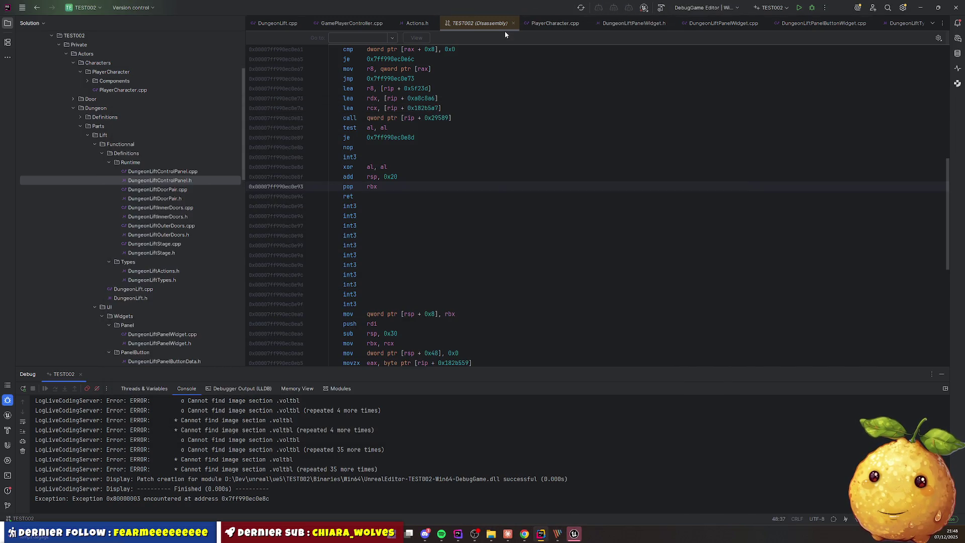
{"action": "left_click", "coordinate": [357, 23]}
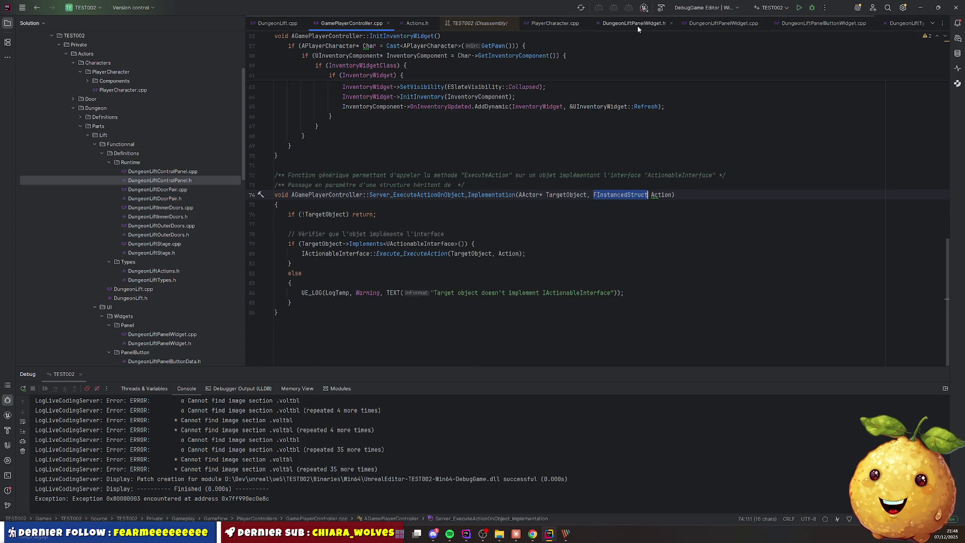
Scroll through the DungeonLift.cpp source
{"action": "left_click", "coordinate": [281, 23]}
{"action": "scroll", "coordinate": [387, 199], "scroll_direction": "up", "scroll_amount": 10}
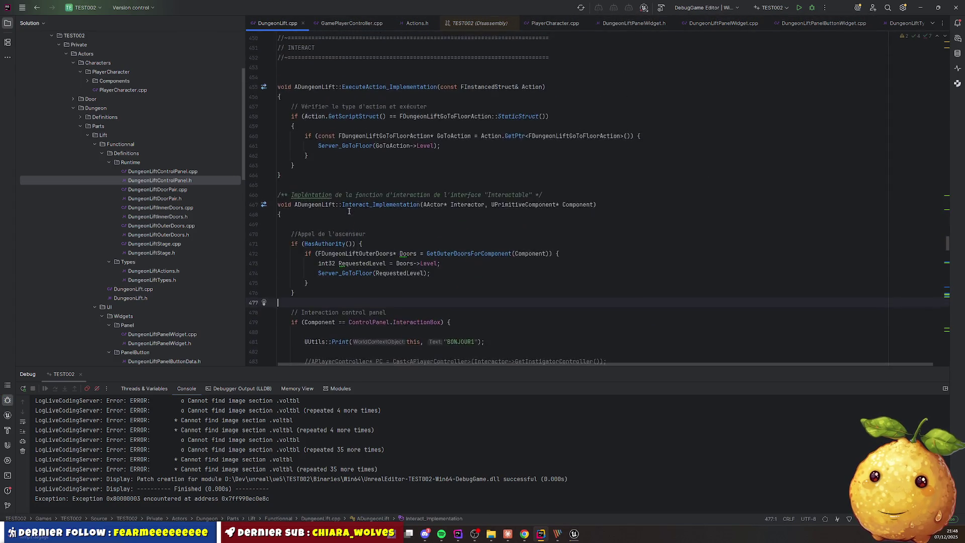
{"action": "scroll", "coordinate": [387, 200], "scroll_direction": "up", "scroll_amount": 20}
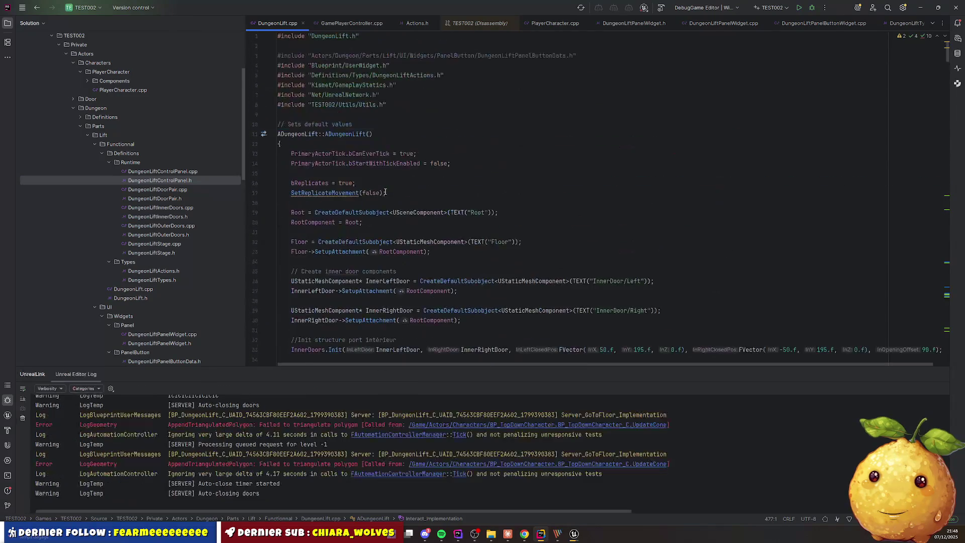
{"action": "scroll", "coordinate": [386, 187], "scroll_direction": "down", "scroll_amount": 10}
{"action": "scroll", "coordinate": [386, 186], "scroll_direction": "down", "scroll_amount": 20}
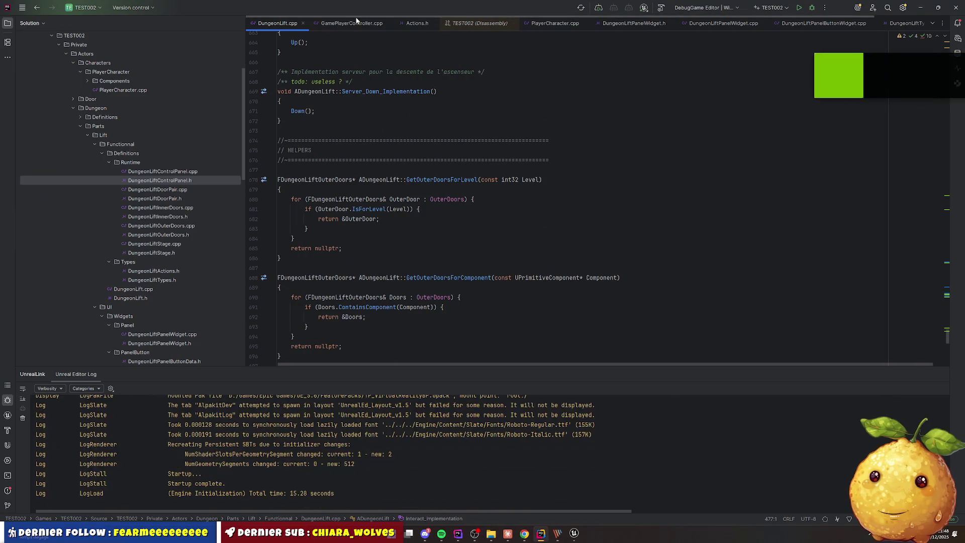
Review InteractAhead in PlayerCharacter.cpp and show the console's 0x80000003 exception
{"action": "left_click", "coordinate": [555, 23]}
{"action": "scroll", "coordinate": [394, 149], "scroll_direction": "up", "scroll_amount": 15}
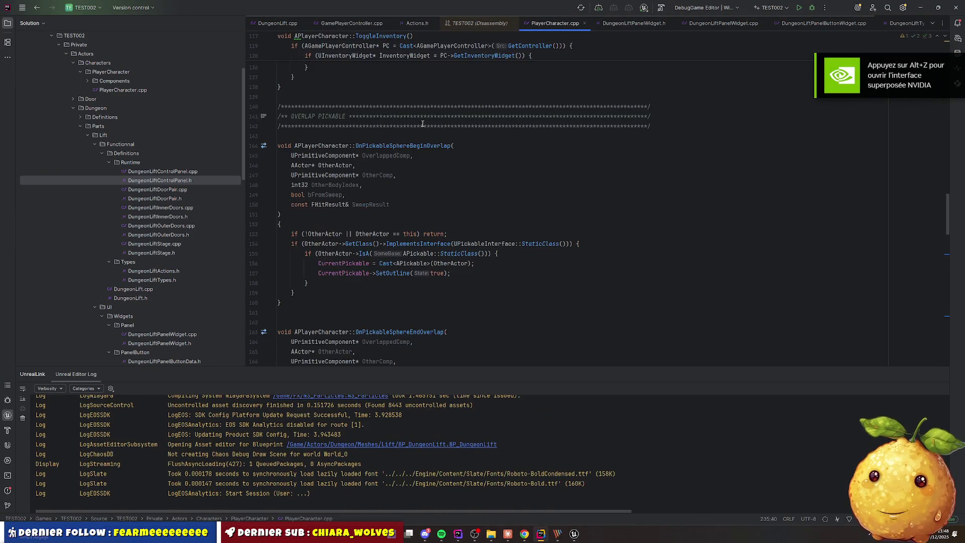
{"action": "scroll", "coordinate": [395, 148], "scroll_direction": "up", "scroll_amount": 5}
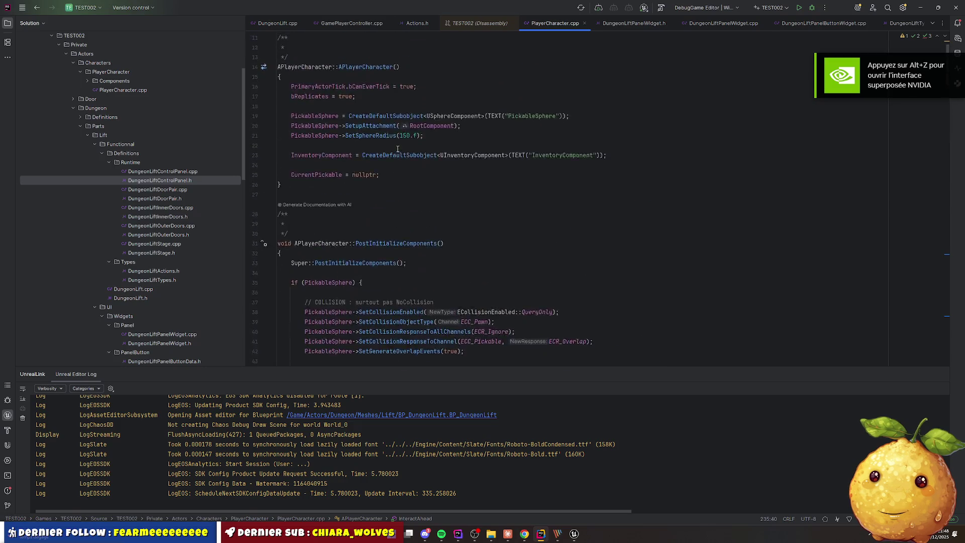
{"action": "scroll", "coordinate": [420, 149], "scroll_direction": "down", "scroll_amount": 20}
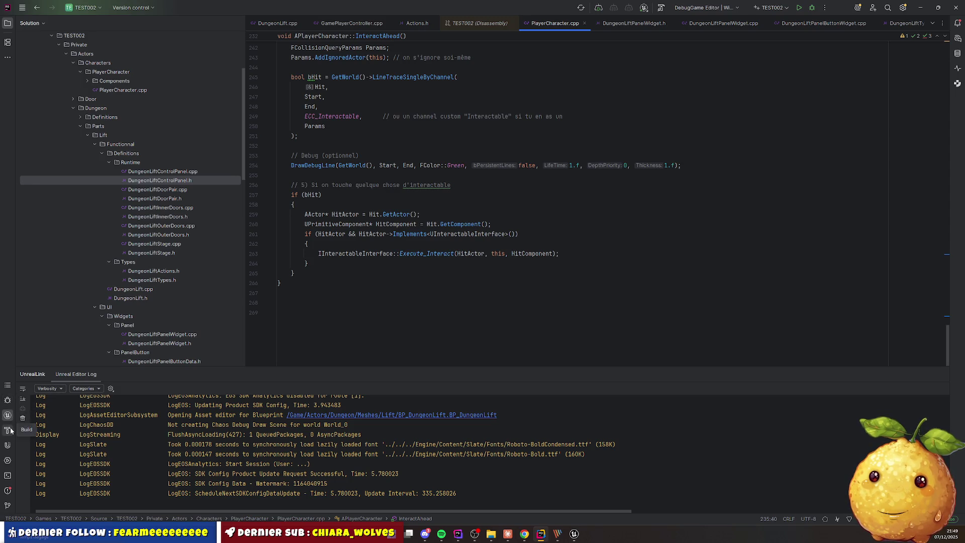
{"action": "left_click", "coordinate": [9, 403]}
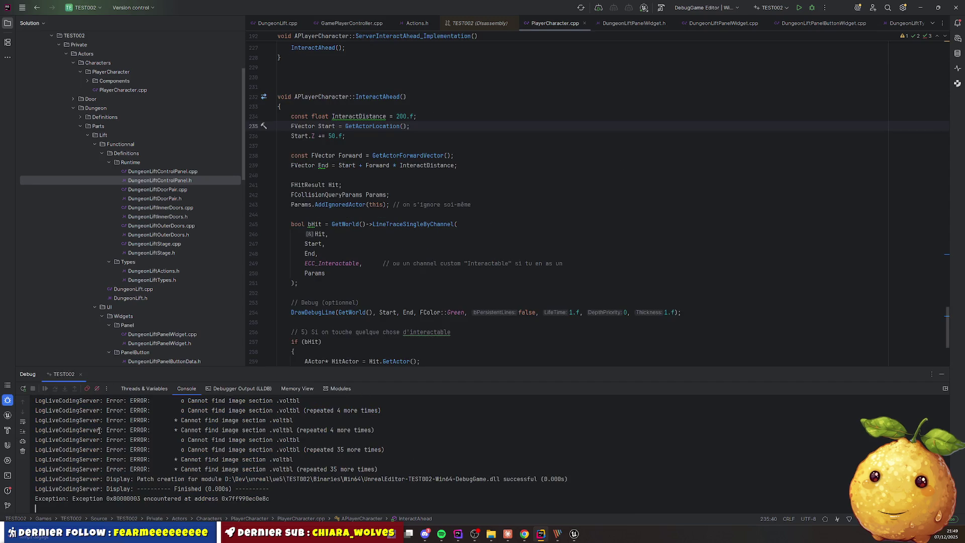
Open and close the breakpoints list, toggling the debug panel off and on
{"action": "left_click", "coordinate": [87, 391]}
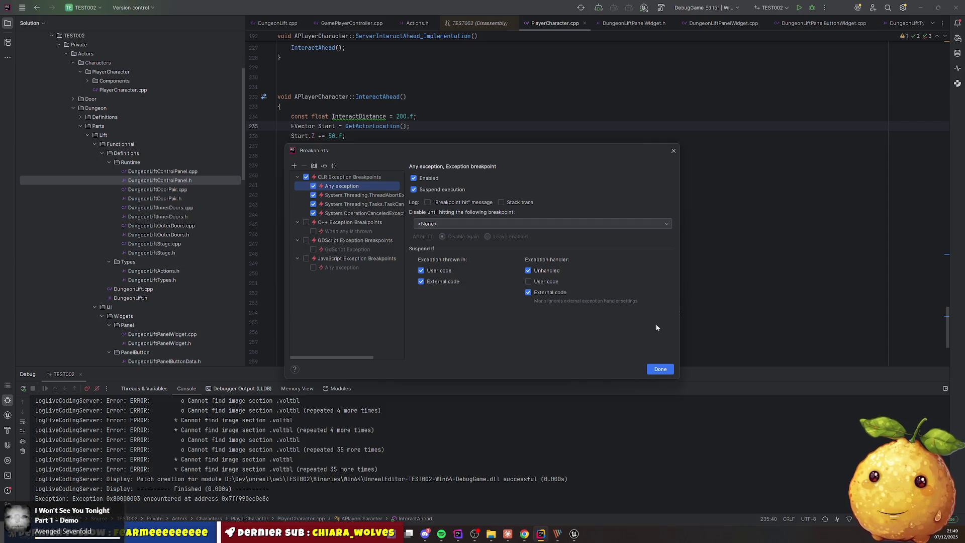
{"action": "left_click", "coordinate": [663, 368]}
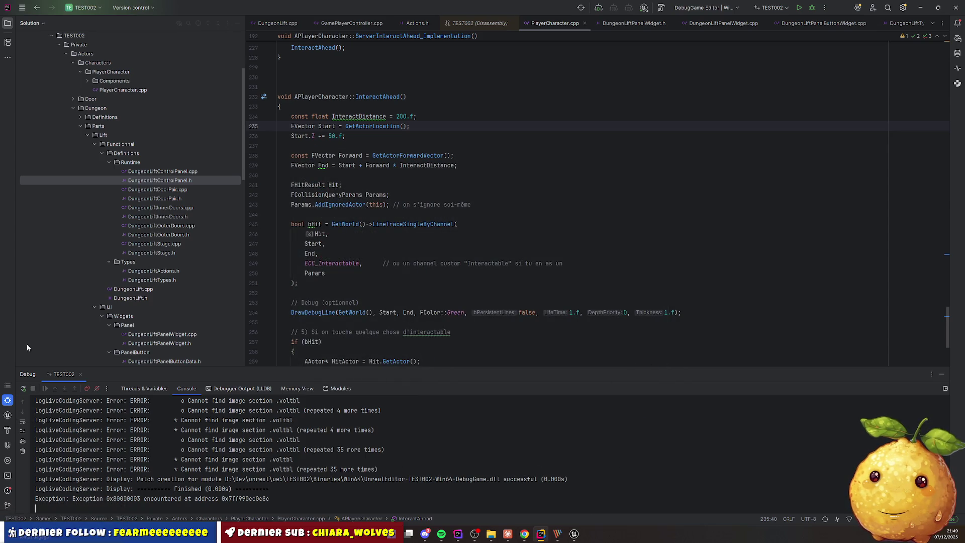
{"action": "left_click", "coordinate": [10, 402]}
{"action": "left_click", "coordinate": [11, 402]}
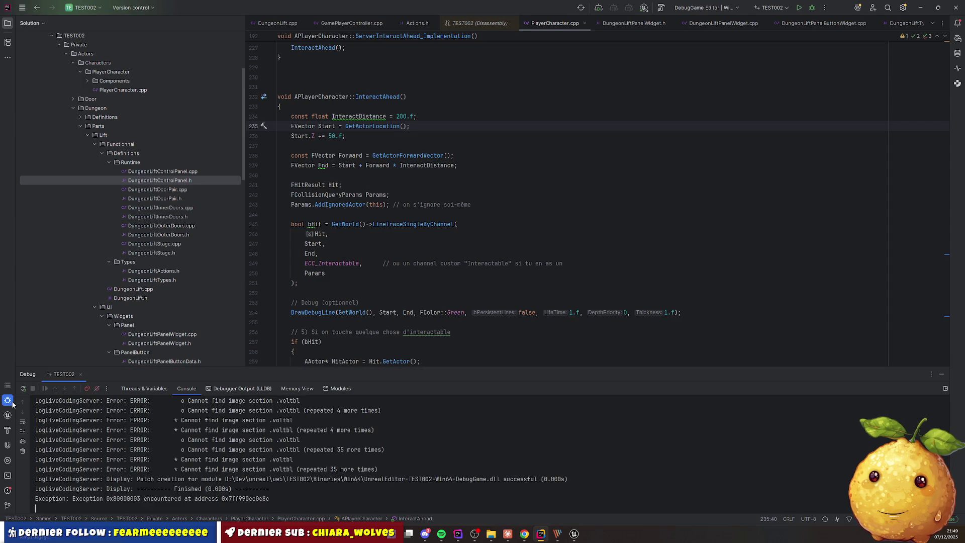
{"action": "left_click", "coordinate": [87, 389]}
Enable the ThreadAbort, OperationCanceled, TaskCanceled and Any exception CLR breakpoints
{"action": "left_click", "coordinate": [308, 178]}
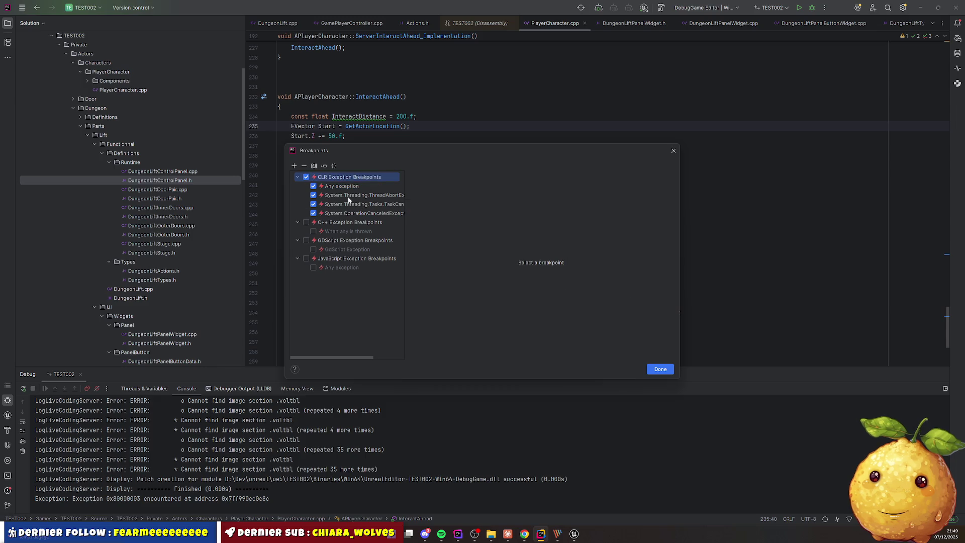
{"action": "left_click", "coordinate": [307, 178]}
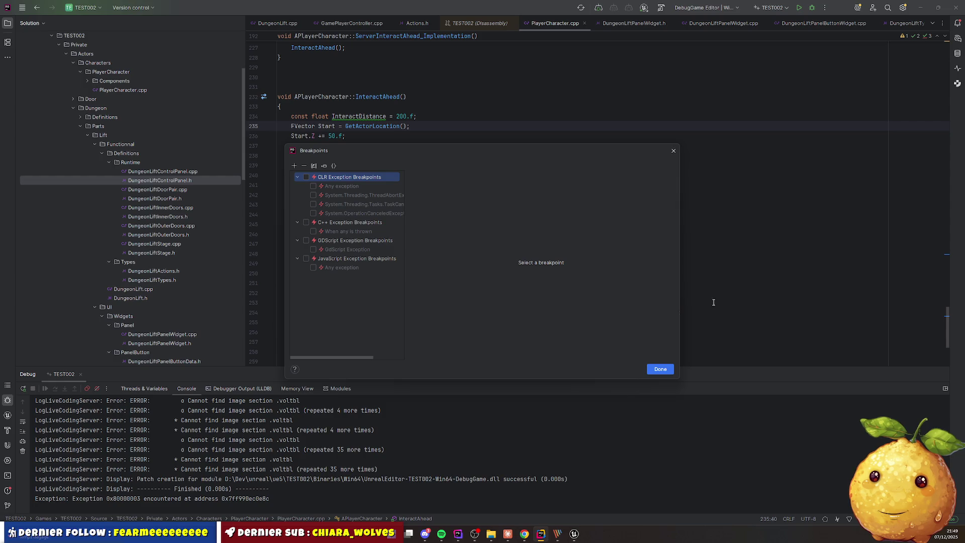
{"action": "left_click", "coordinate": [313, 214]}
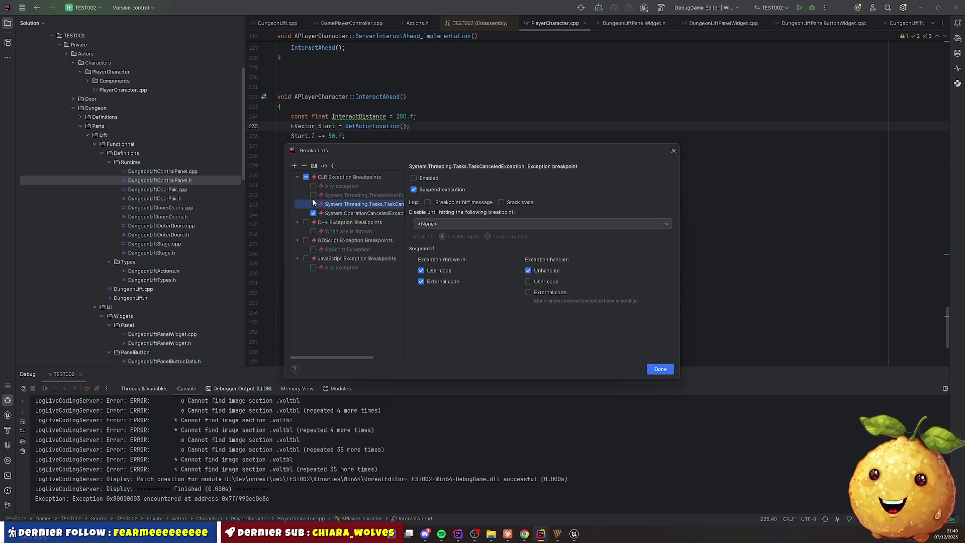
{"action": "left_click", "coordinate": [314, 195]}
{"action": "left_click", "coordinate": [316, 189]}
{"action": "left_click", "coordinate": [314, 204]}
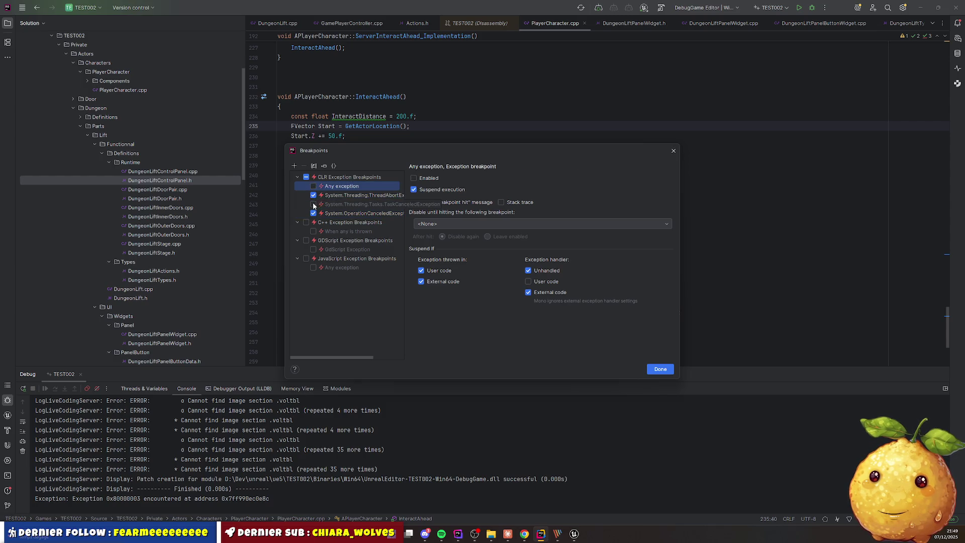
{"action": "left_click", "coordinate": [313, 189]}
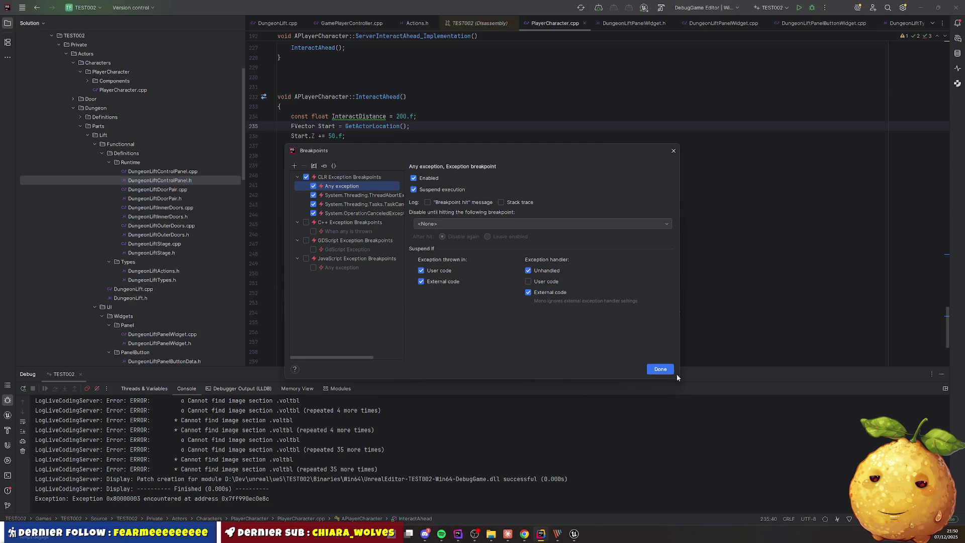
{"action": "left_click", "coordinate": [661, 369]}
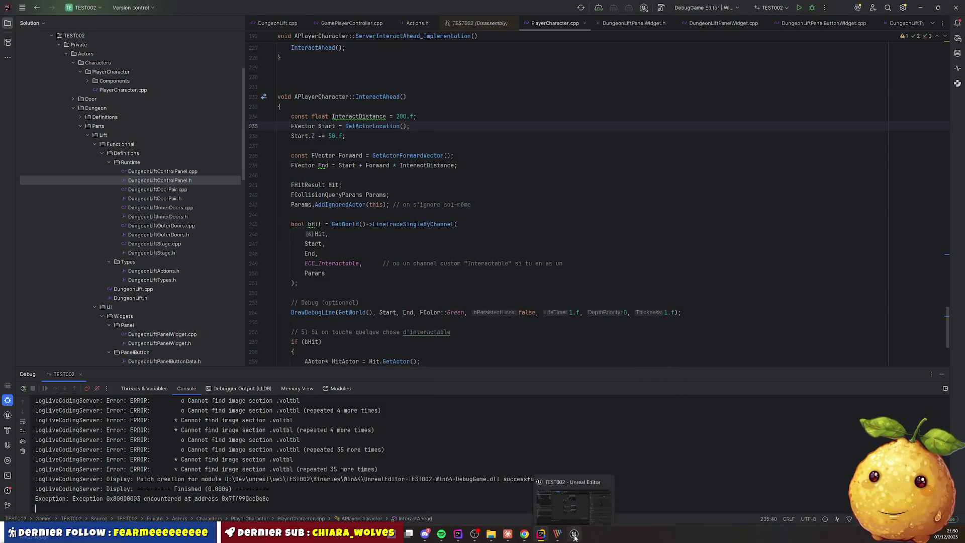
Play Lvl_TopDown in the selected viewport, walk the character into the lift, then stop the session
{"action": "left_click", "coordinate": [576, 537]}
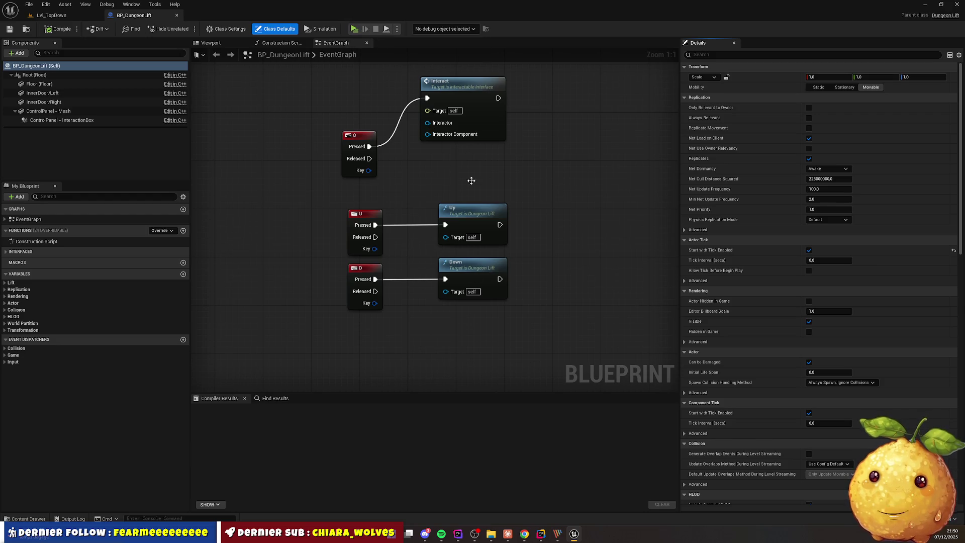
{"action": "left_click", "coordinate": [70, 16]}
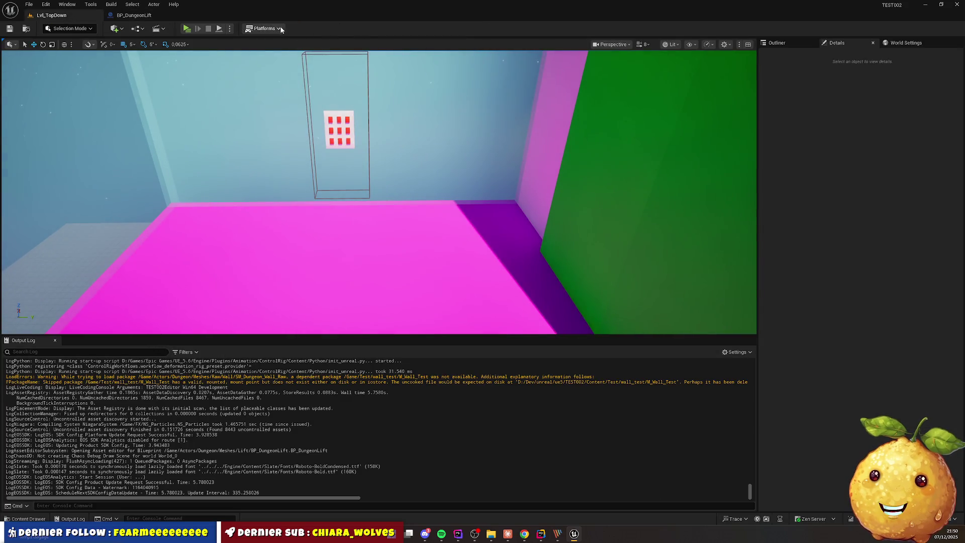
{"action": "left_click", "coordinate": [230, 31]}
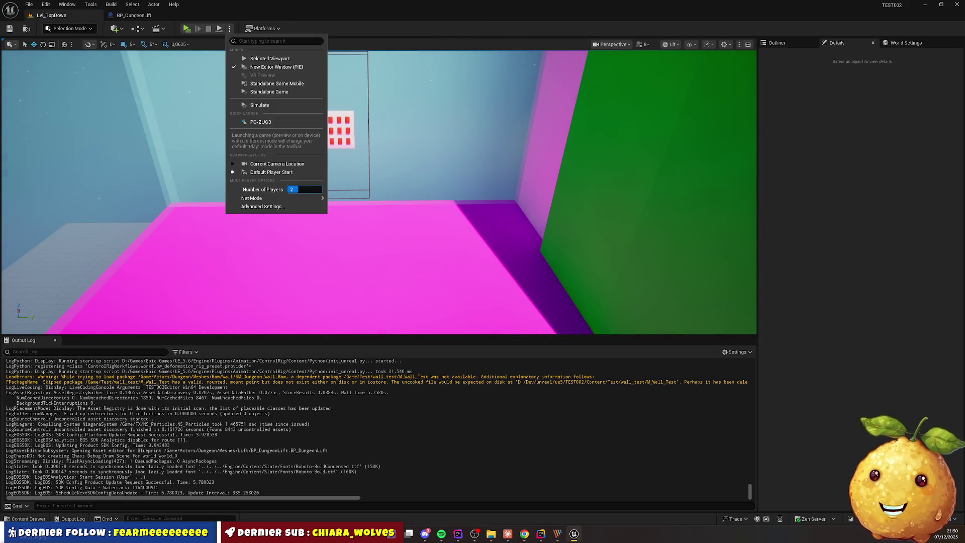
{"action": "left_click", "coordinate": [265, 58]}
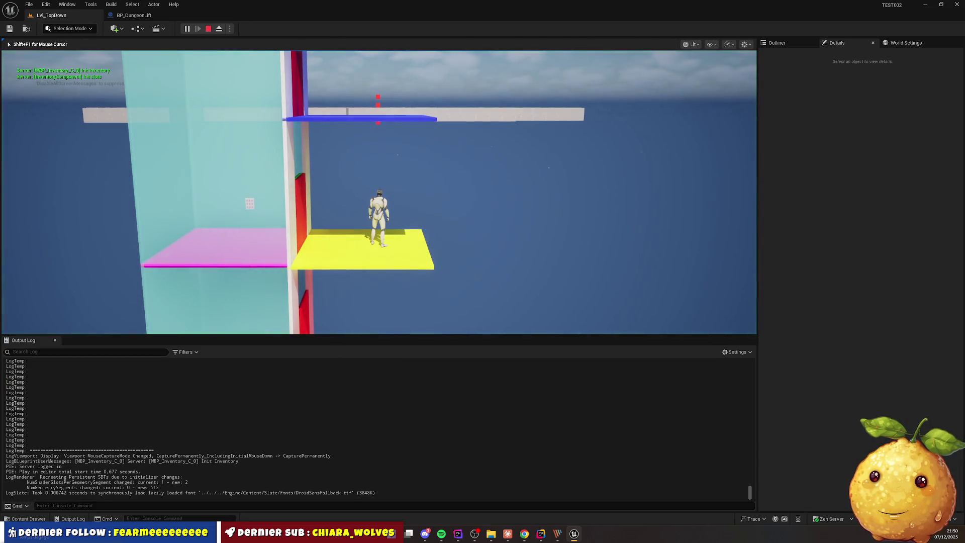
{"action": "key", "text": "w"}
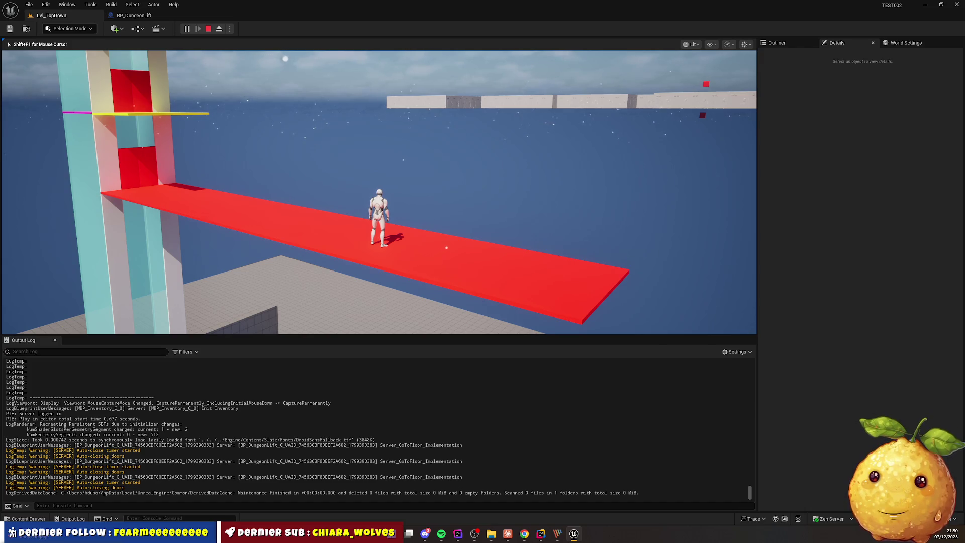
{"action": "key", "text": "Escape"}
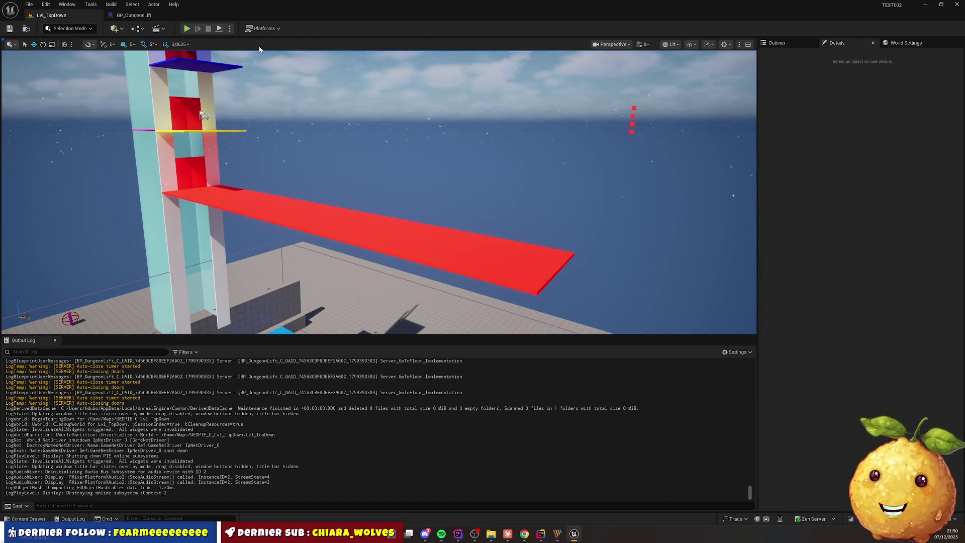
Start a new Play-In-Editor session from the level editor toolbar's Play button
{"action": "left_click", "coordinate": [219, 29]}
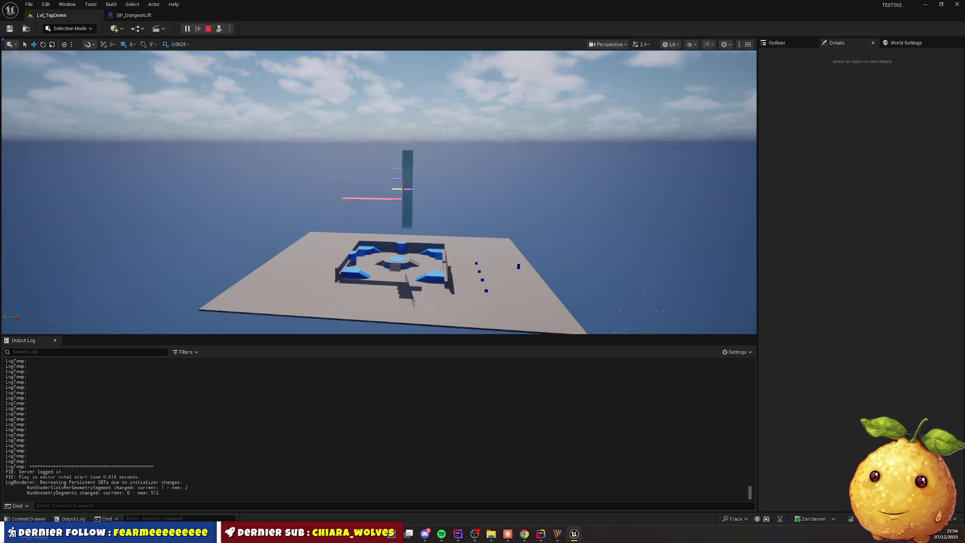
Fly the camera past the pink lift platform to the floor-selection panel and select the lift
{"action": "scroll", "coordinate": [379, 192], "scroll_direction": "up", "scroll_amount": 2}
{"action": "key", "text": "w"}
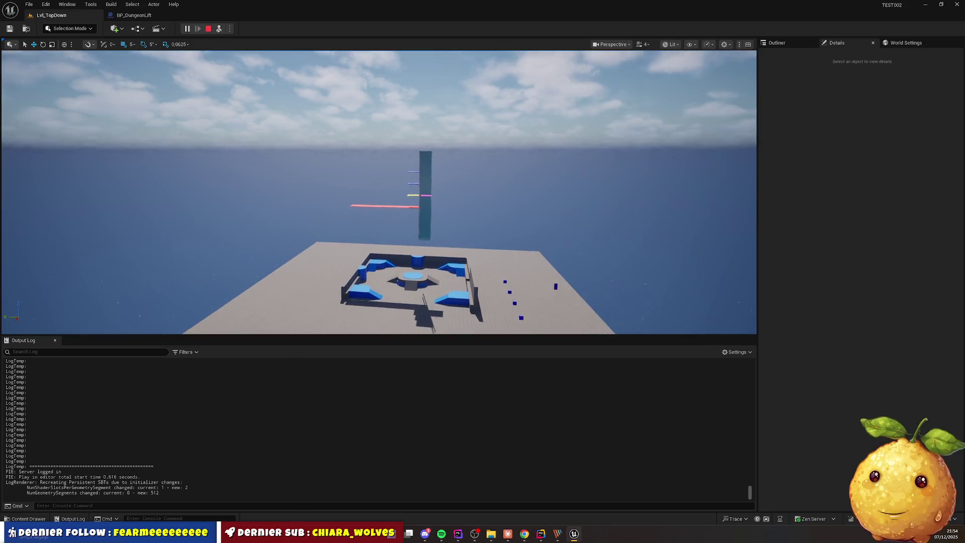
{"action": "key", "text": "w"}
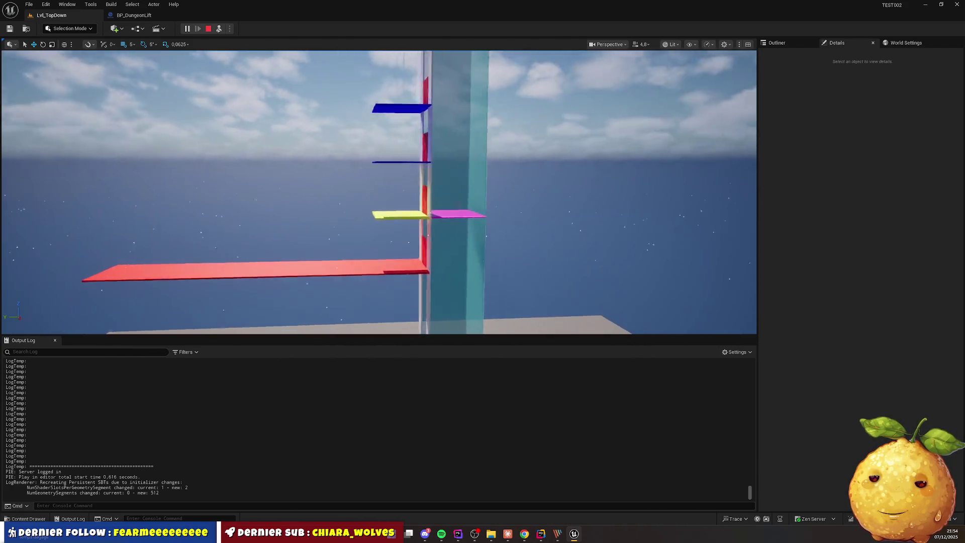
{"action": "key", "text": "w"}
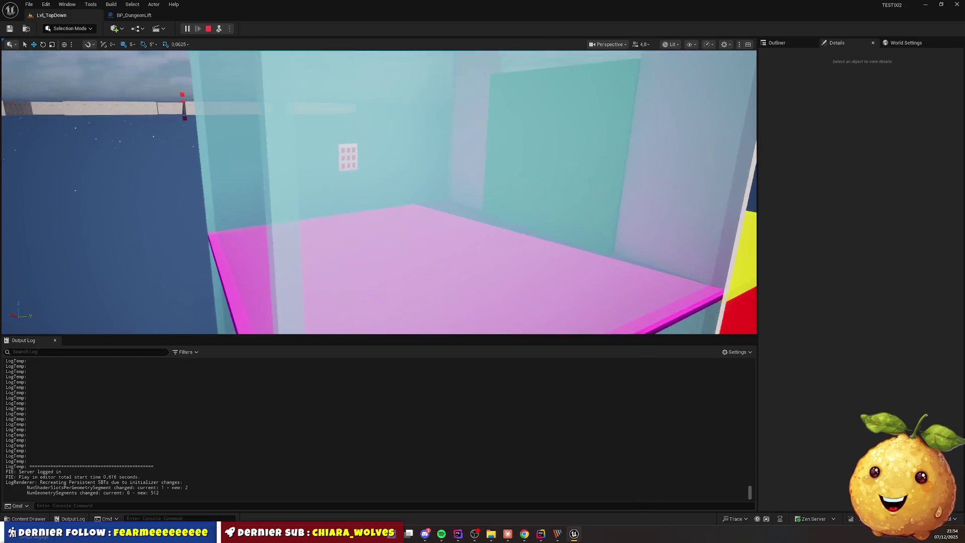
{"action": "key", "text": "w"}
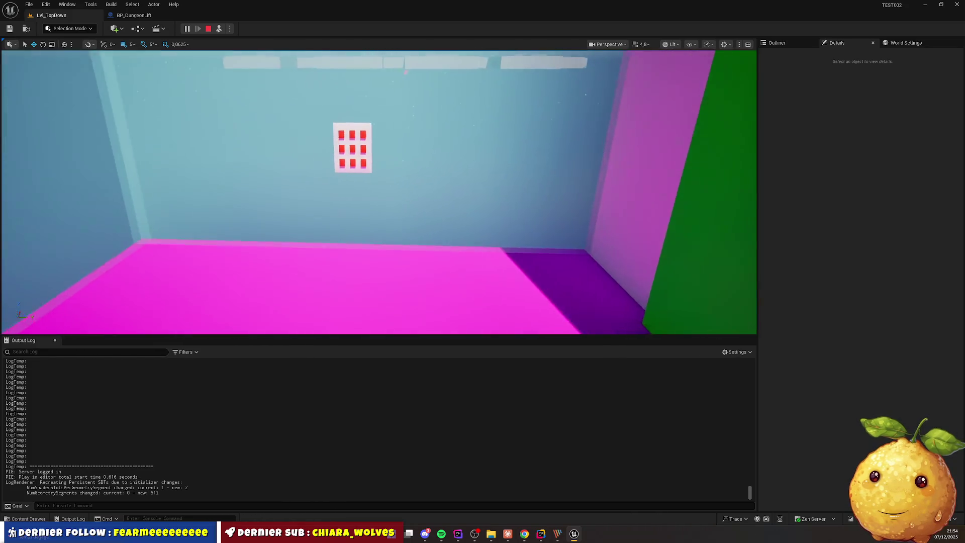
{"action": "left_click", "coordinate": [382, 142]}
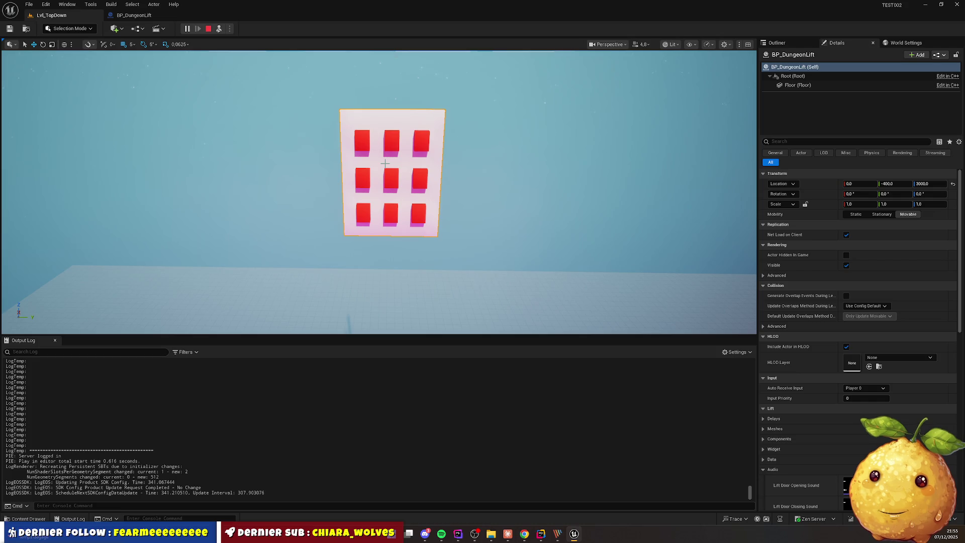
View beneath the lift floor, turn the view away from the red wall, then switch to the browser
{"action": "left_click", "coordinate": [384, 163]}
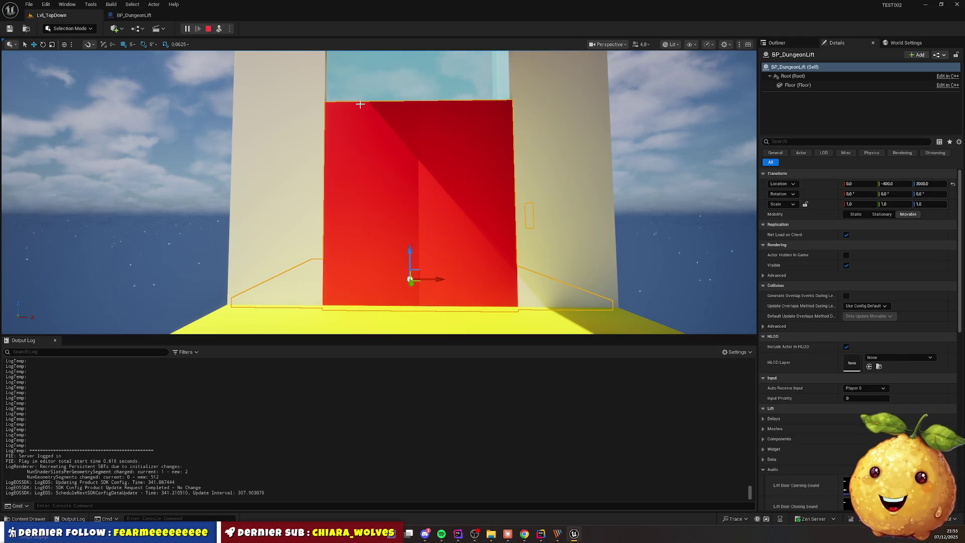
{"action": "left_click_drag", "start_coordinate": [360, 104], "coordinate": [212, 110]}
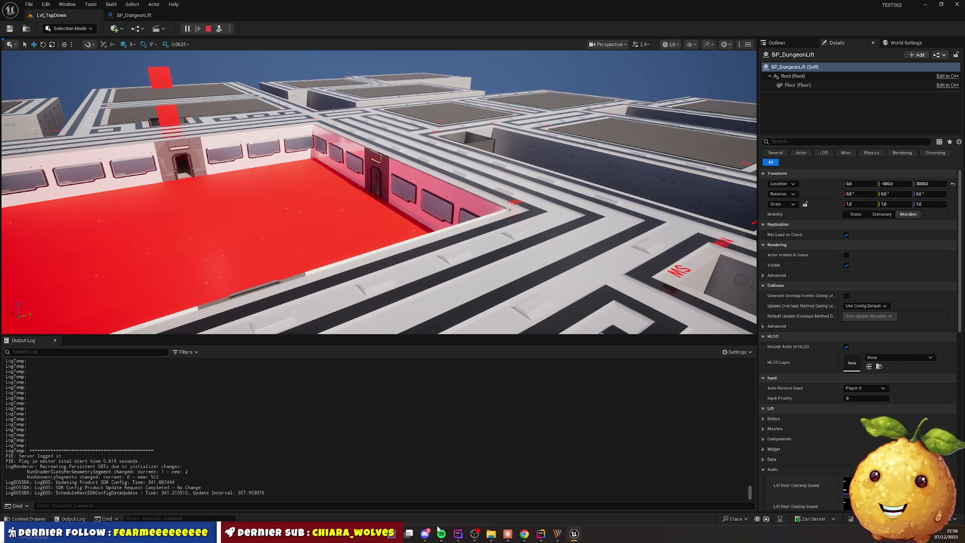
{"action": "left_click", "coordinate": [523, 536]}
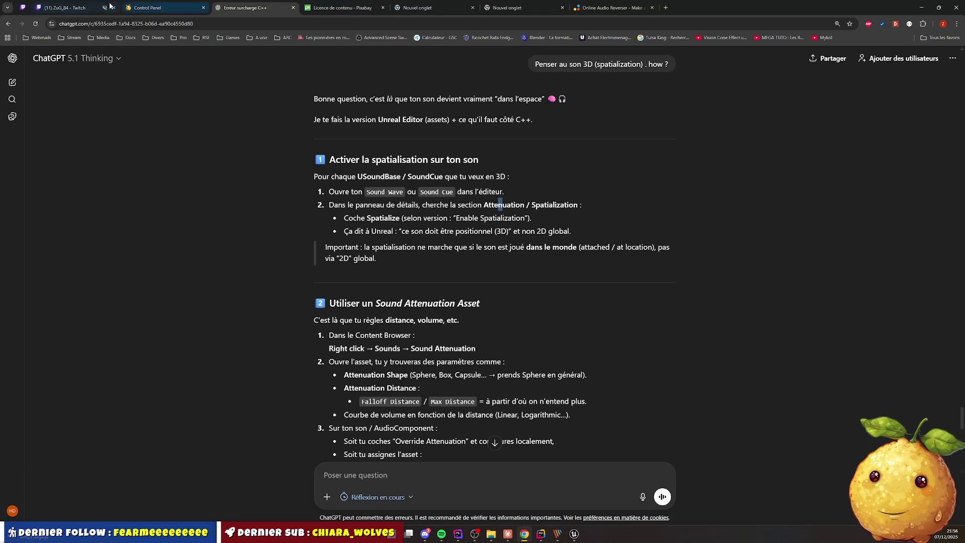
{"action": "left_click", "coordinate": [76, 8]}
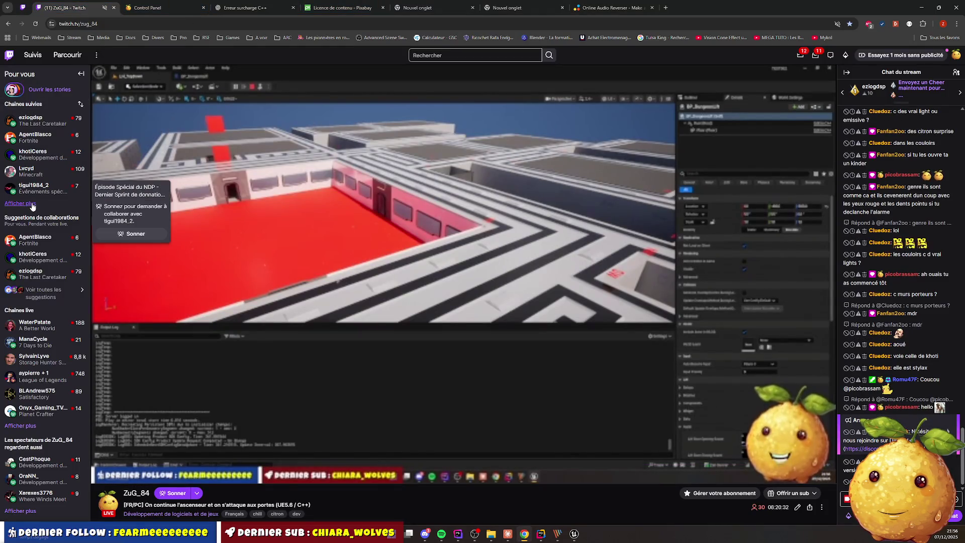
{"action": "left_click", "coordinate": [20, 203]}
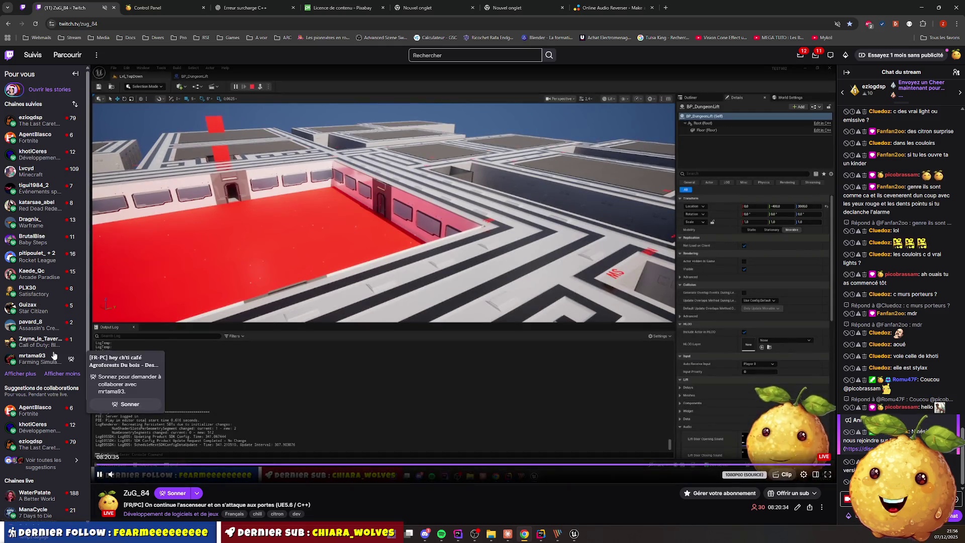
{"action": "left_click", "coordinate": [20, 373]}
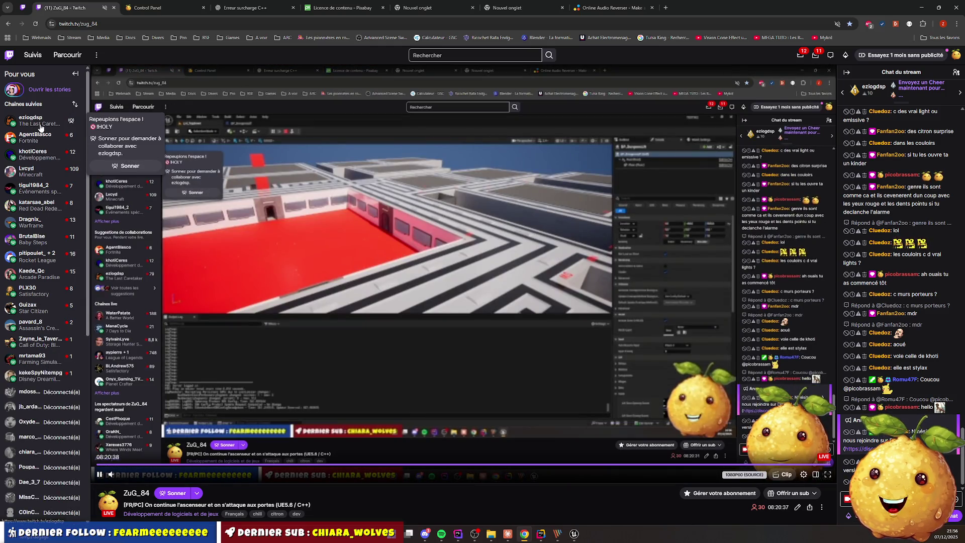
{"action": "mouse_move", "coordinate": [42, 142]}
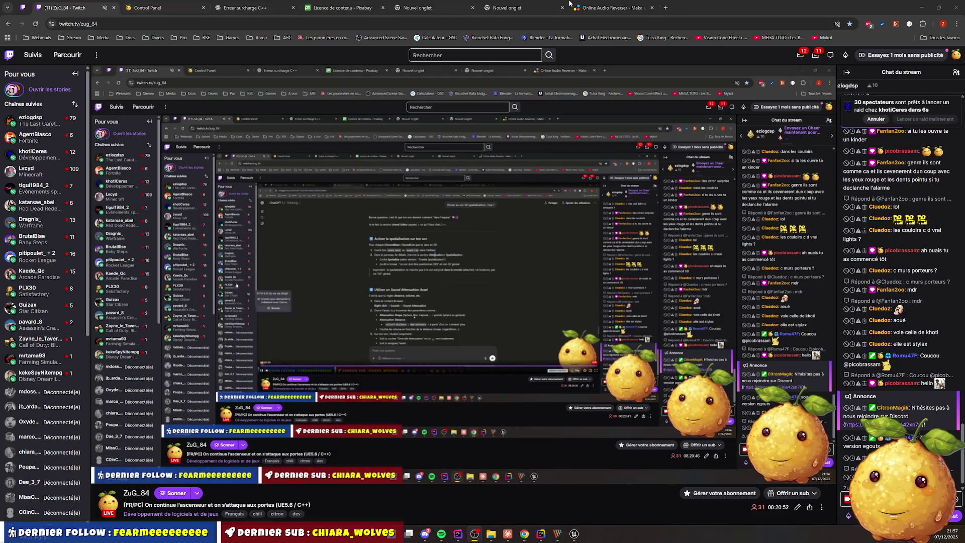
{"action": "key", "text": "alt+Tab"}
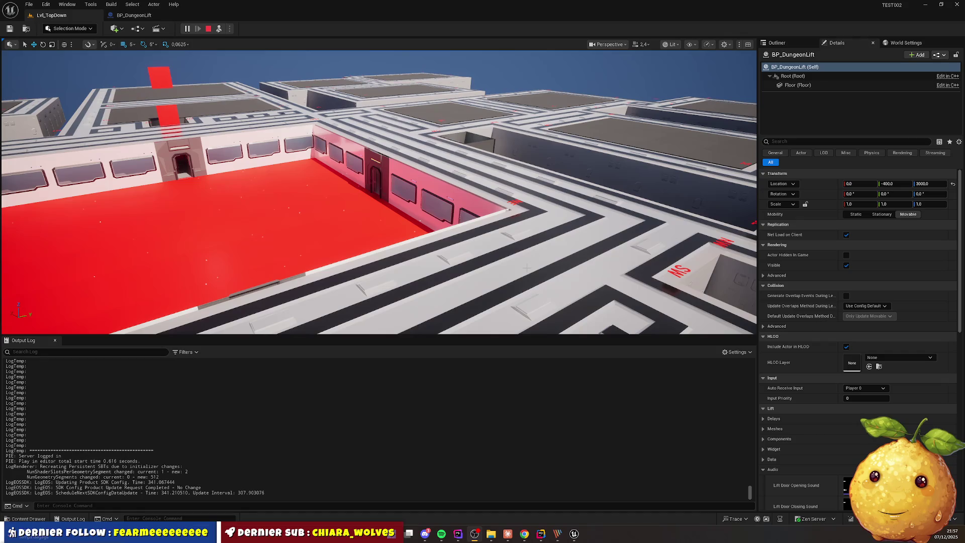